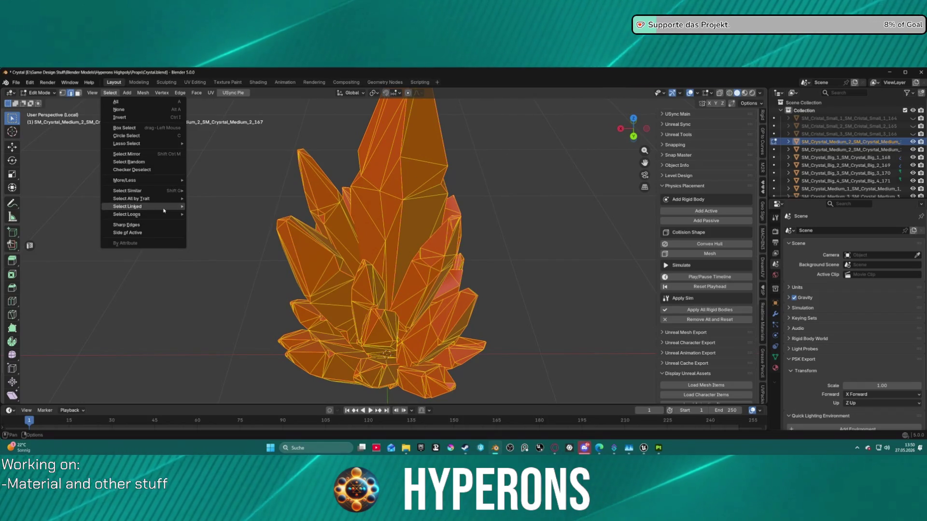
Select the crystal mesh's sharp edges at 30° sharpness, then clear the selection.
{"action": "mouse_move", "coordinate": [164, 217]}
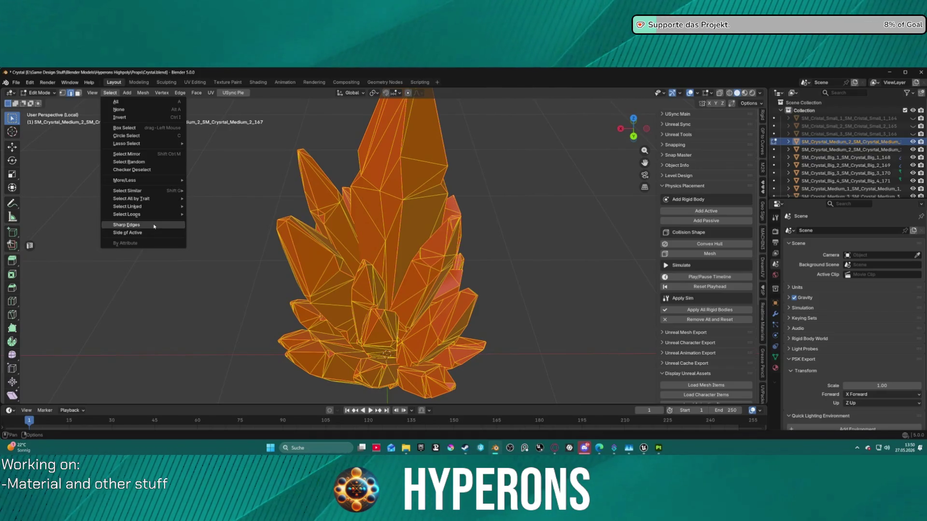
{"action": "left_click", "coordinate": [155, 226]}
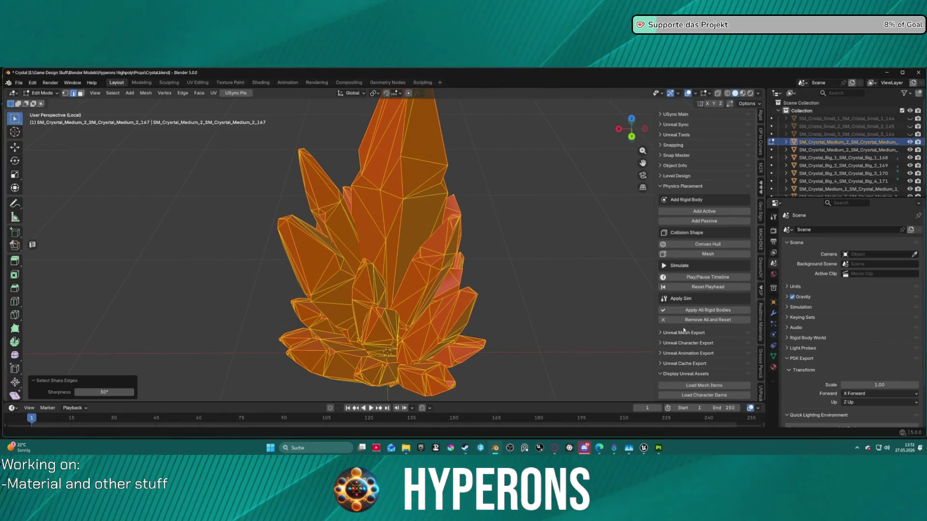
{"action": "key", "text": "alt+a"}
{"action": "mouse_move", "coordinate": [491, 229]}
{"action": "middle_mouse_down"}
{"action": "mouse_move", "coordinate": [549, 233]}
{"action": "mouse_move", "coordinate": [575, 267]}
{"action": "mouse_move", "coordinate": [556, 251]}
{"action": "mouse_move", "coordinate": [559, 216]}
{"action": "middle_mouse_up"}
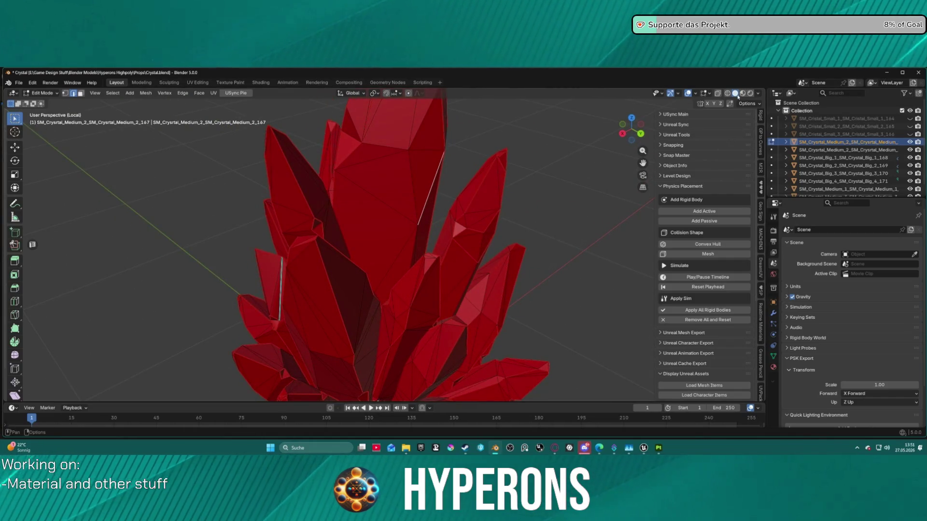
Try wireframe and other viewport shading modes before returning to solid shading.
{"action": "left_click", "coordinate": [728, 94]}
{"action": "left_click", "coordinate": [742, 94]}
{"action": "left_click", "coordinate": [735, 93]}
{"action": "scroll", "coordinate": [711, 348], "scroll_direction": "down", "scroll_amount": 1}
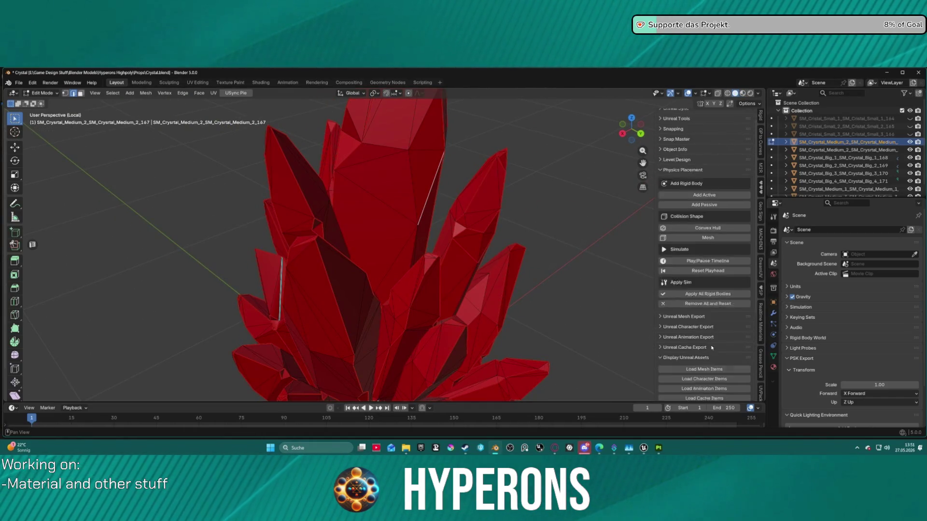
{"action": "scroll", "coordinate": [712, 348], "scroll_direction": "up", "scroll_amount": 1}
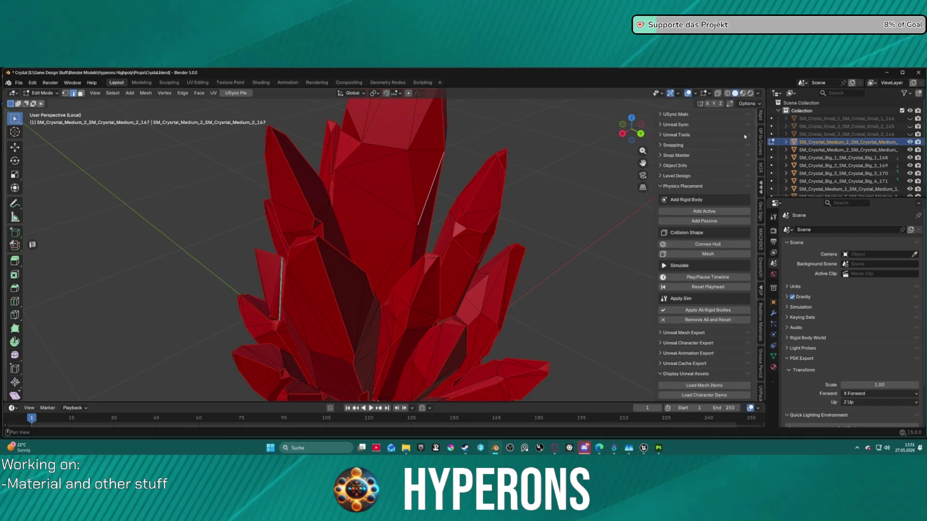
Set viewport Object Color to Object so the crystals show grey, and select an edge loop on the tall crystal.
{"action": "left_click", "coordinate": [757, 93]}
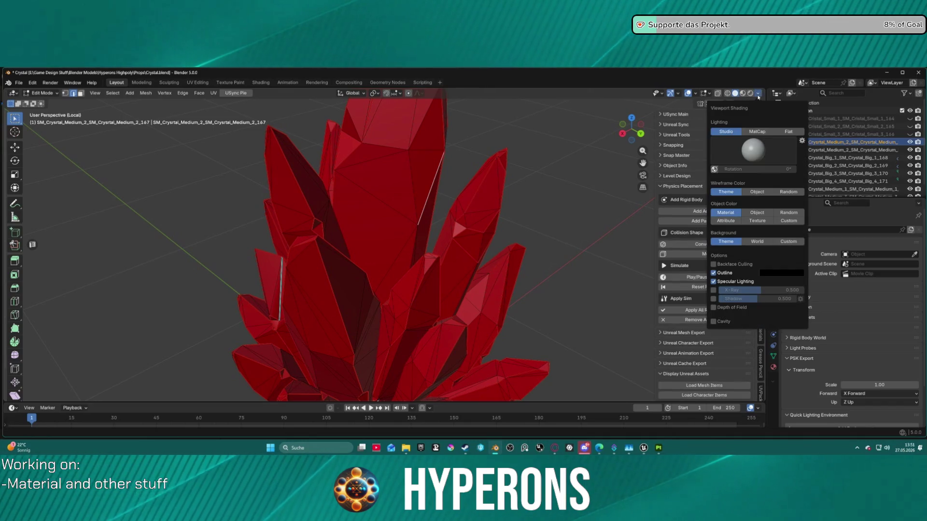
{"action": "left_click", "coordinate": [756, 213]}
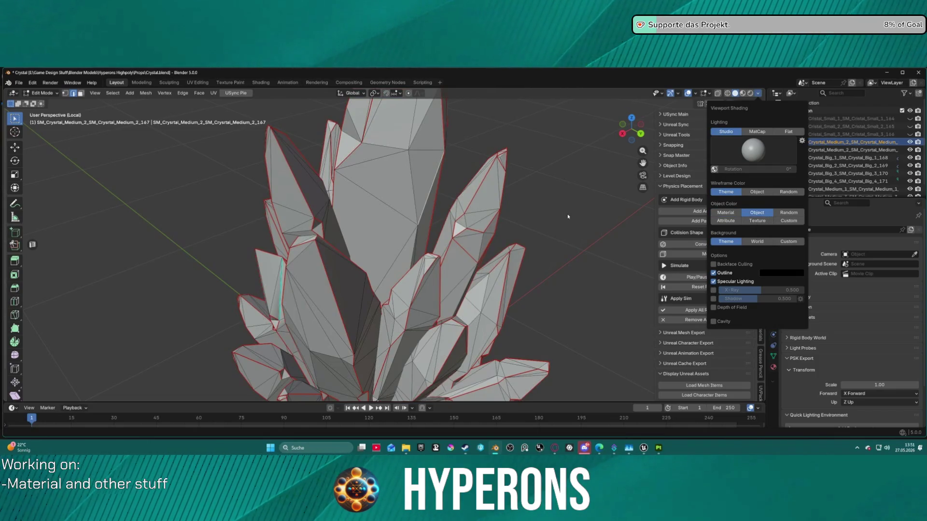
{"action": "mouse_move", "coordinate": [573, 213]}
{"action": "middle_mouse_down"}
{"action": "mouse_move", "coordinate": [567, 234]}
{"action": "mouse_move", "coordinate": [499, 154]}
{"action": "mouse_move", "coordinate": [456, 128]}
{"action": "mouse_move", "coordinate": [456, 210]}
{"action": "middle_mouse_up"}
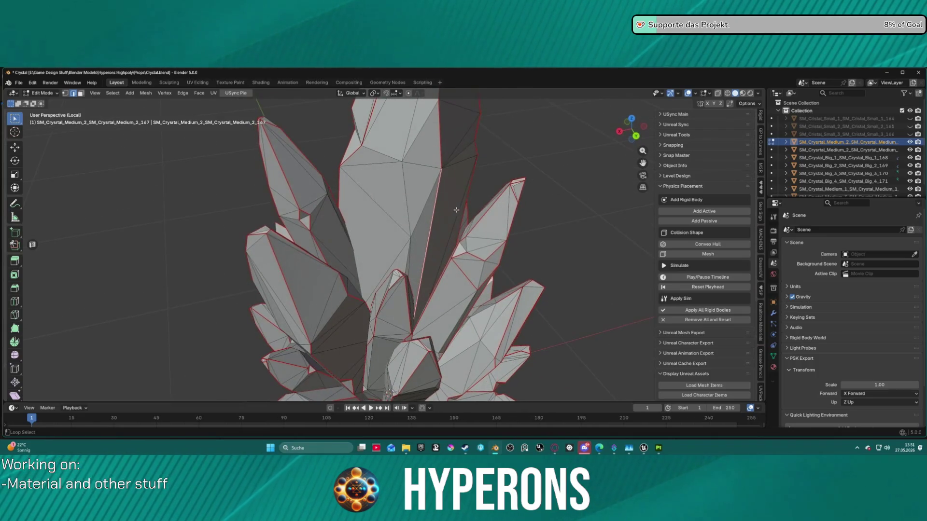
{"action": "left_click", "coordinate": [444, 155], "text": "alt"}
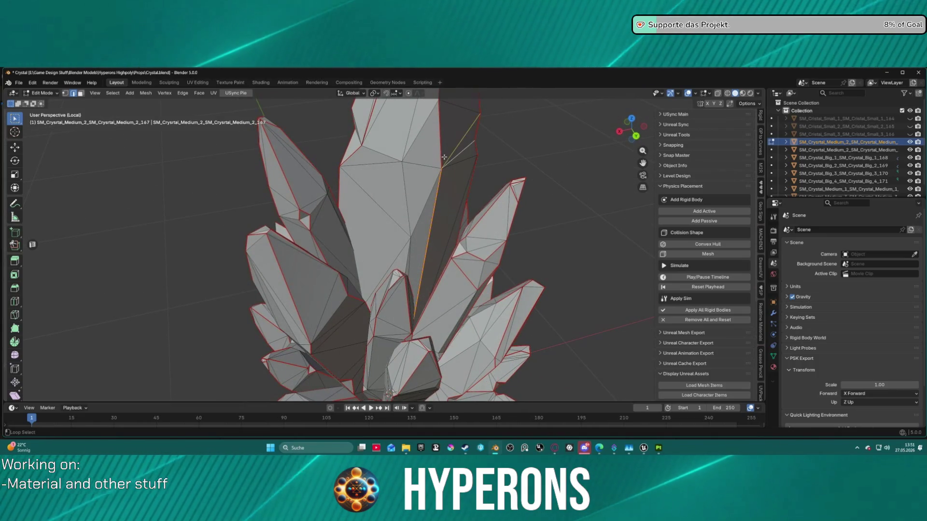
{"action": "scroll", "coordinate": [525, 209], "scroll_direction": "down", "scroll_amount": 3}
{"action": "mouse_move", "coordinate": [525, 209]}
{"action": "middle_mouse_down"}
{"action": "mouse_move", "coordinate": [555, 231]}
{"action": "mouse_move", "coordinate": [600, 219]}
{"action": "mouse_move", "coordinate": [540, 214]}
{"action": "middle_mouse_up"}
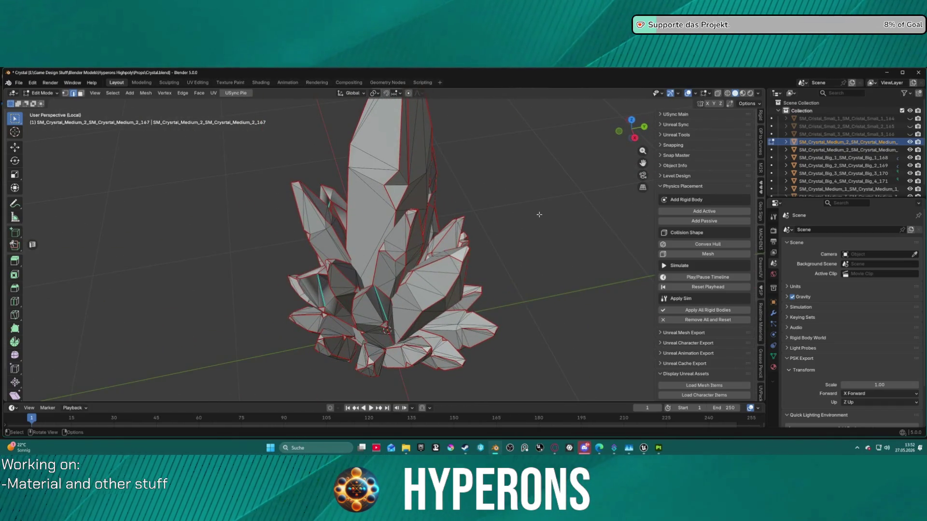
{"action": "left_click", "coordinate": [113, 93]}
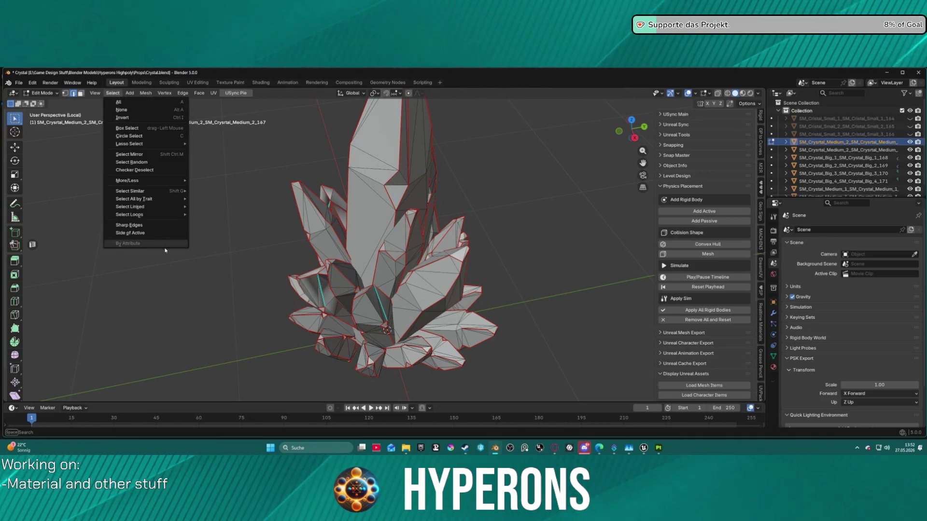
{"action": "mouse_move", "coordinate": [151, 215]}
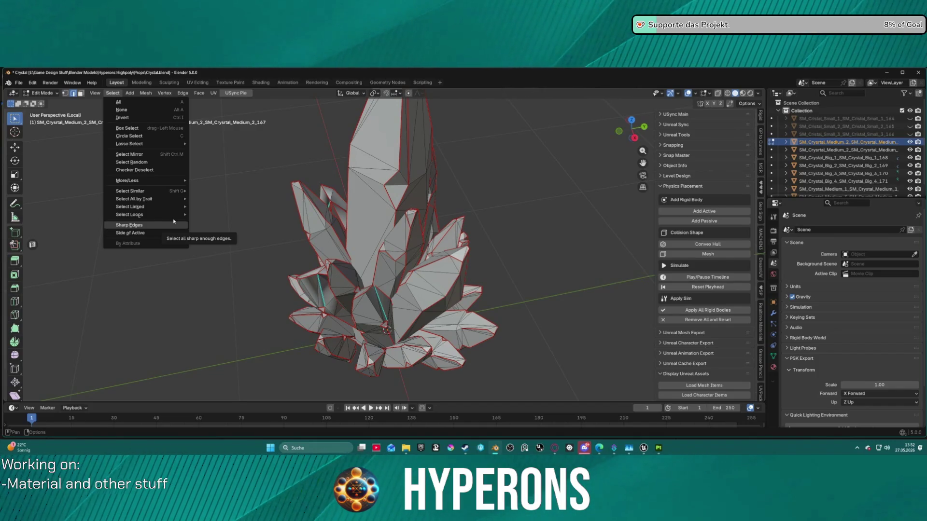
{"action": "mouse_move", "coordinate": [186, 207]}
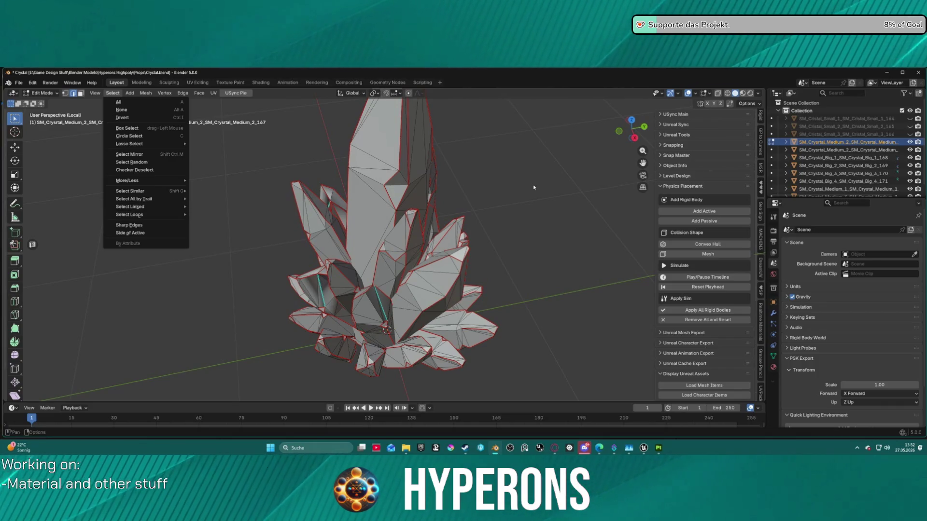
{"action": "key", "text": "ctrl+e"}
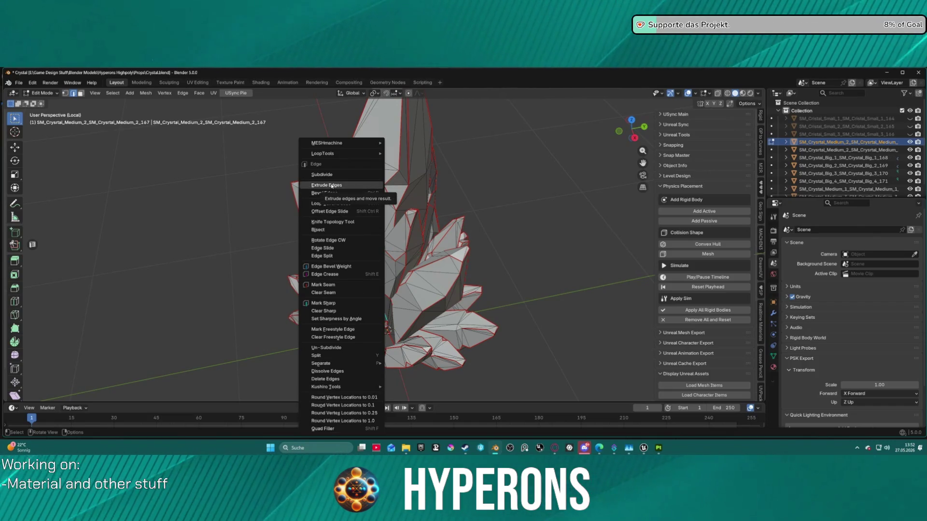
{"action": "mouse_move", "coordinate": [341, 155]}
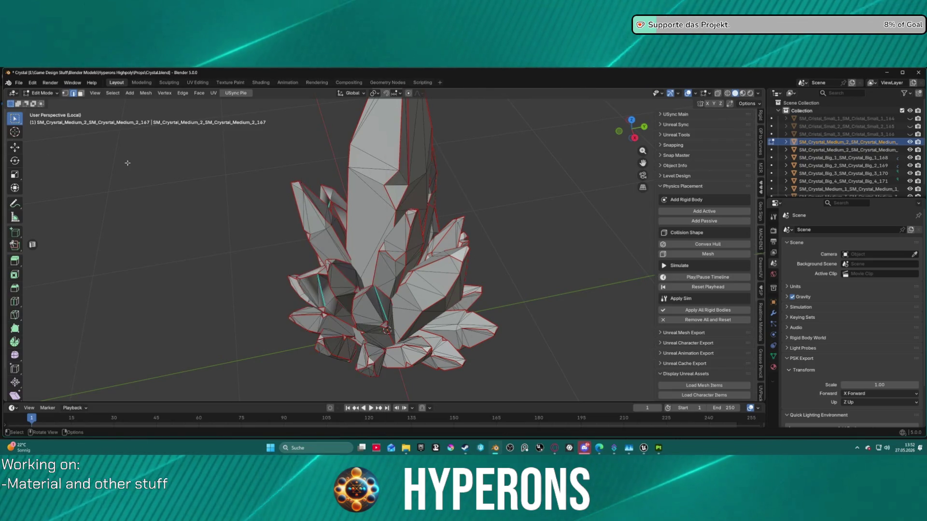
{"action": "left_click", "coordinate": [182, 93]}
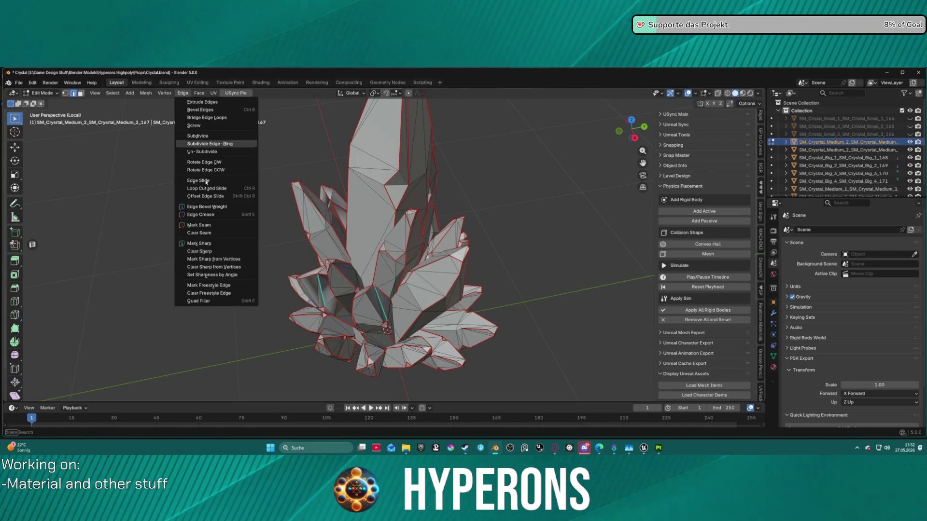
Mark sharp from the selected vertices, then select the tall crystal's left edge.
{"action": "left_click", "coordinate": [212, 262]}
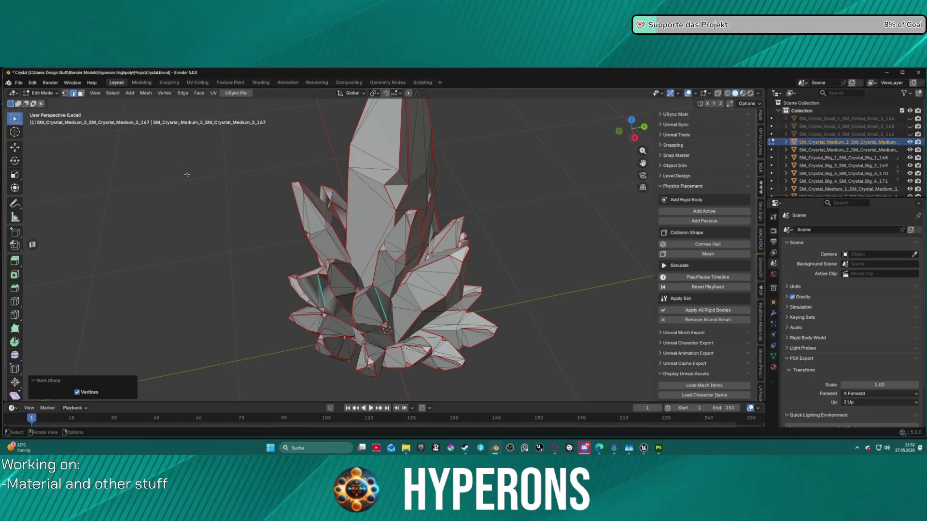
{"action": "left_click", "coordinate": [203, 212]}
{"action": "middle_click_drag", "start_coordinate": [250, 210], "coordinate": [410, 195]}
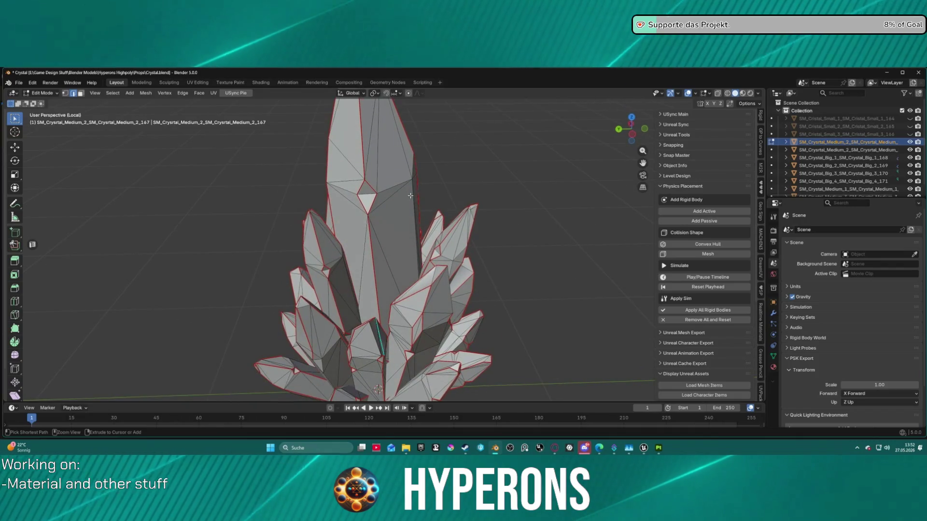
{"action": "left_click", "coordinate": [330, 213], "text": "alt"}
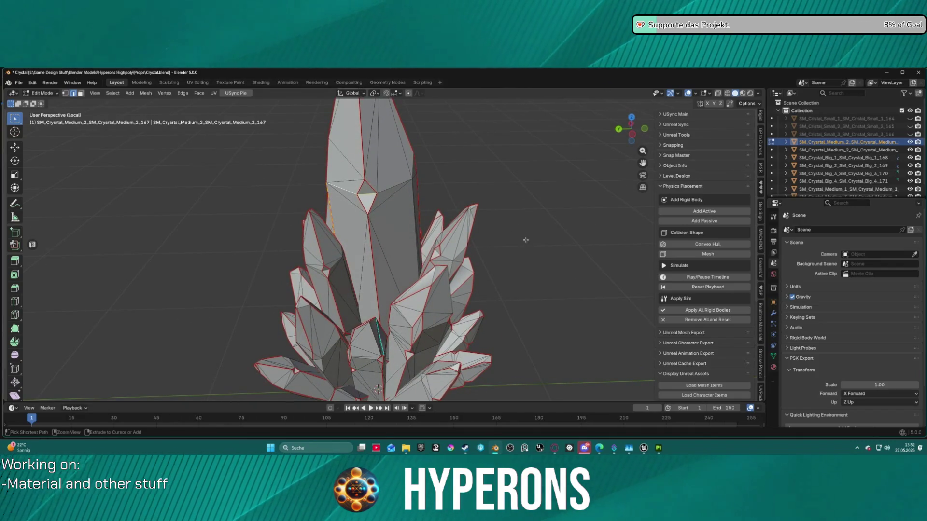
{"action": "key", "text": "ctrl+e"}
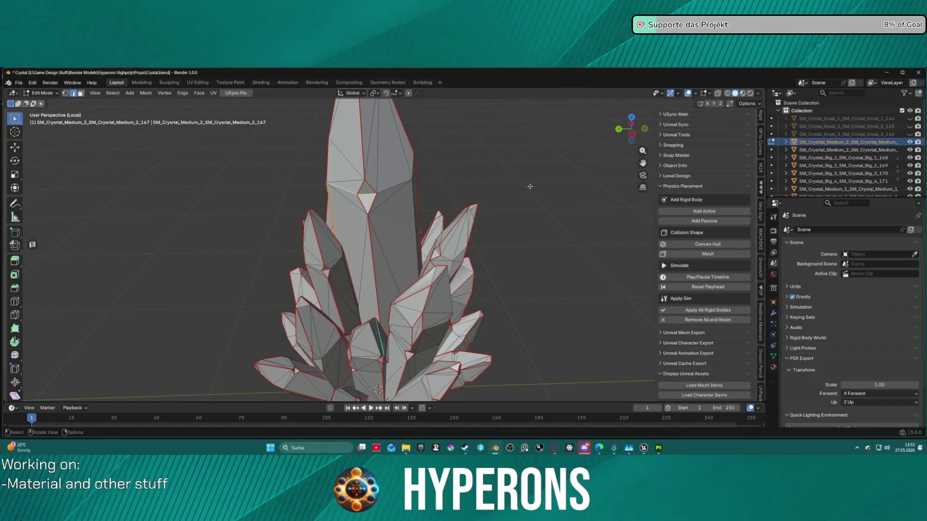
Select the entire mesh, apply Clear Sharp to it, and deselect everything.
{"action": "key", "text": "a"}
{"action": "key", "text": "ctrl+e"}
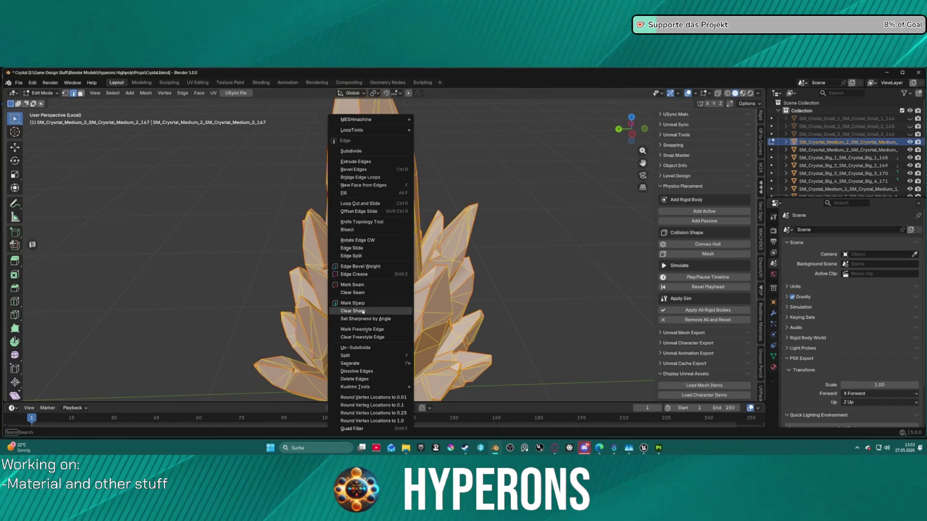
{"action": "left_click", "coordinate": [363, 316]}
{"action": "key", "text": "alt+a"}
{"action": "middle_click_drag", "start_coordinate": [533, 218], "coordinate": [463, 184]}
{"action": "left_click", "coordinate": [183, 93]}
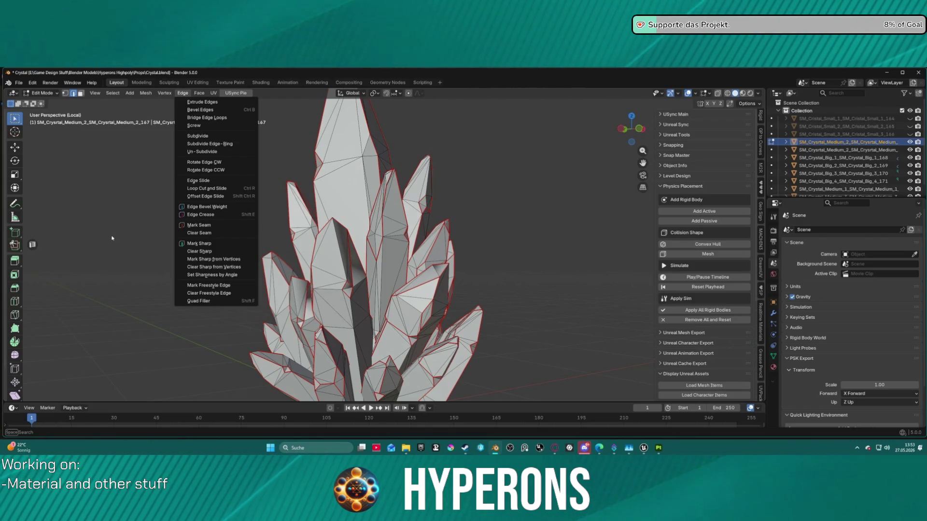
{"action": "mouse_move", "coordinate": [113, 92]}
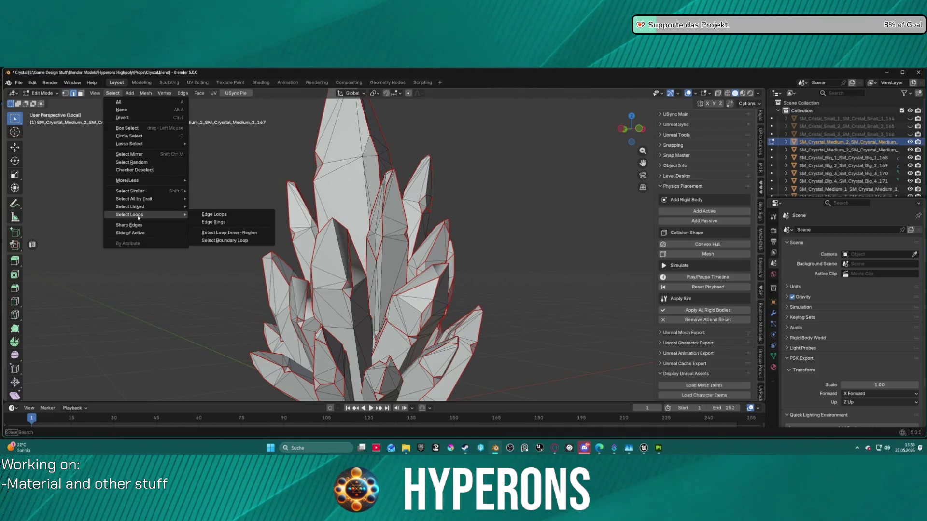
{"action": "mouse_move", "coordinate": [141, 182]}
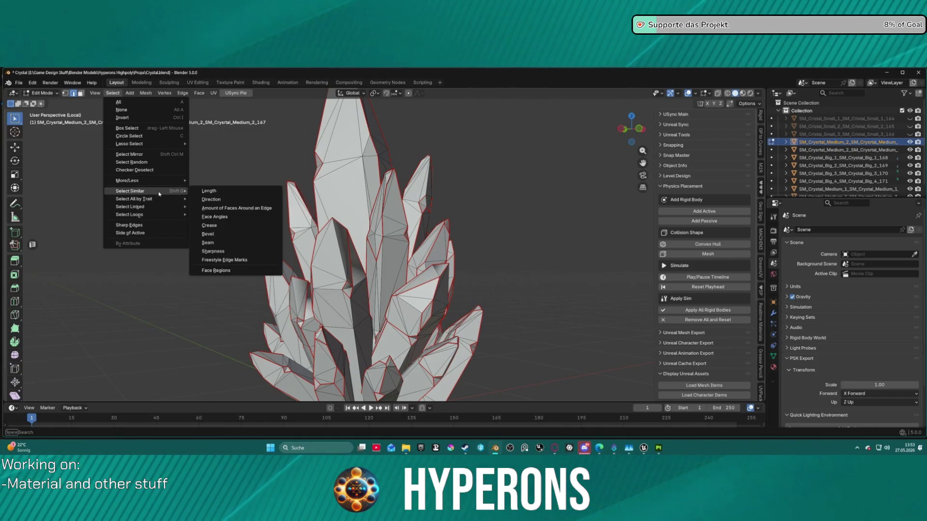
{"action": "left_click", "coordinate": [223, 246]}
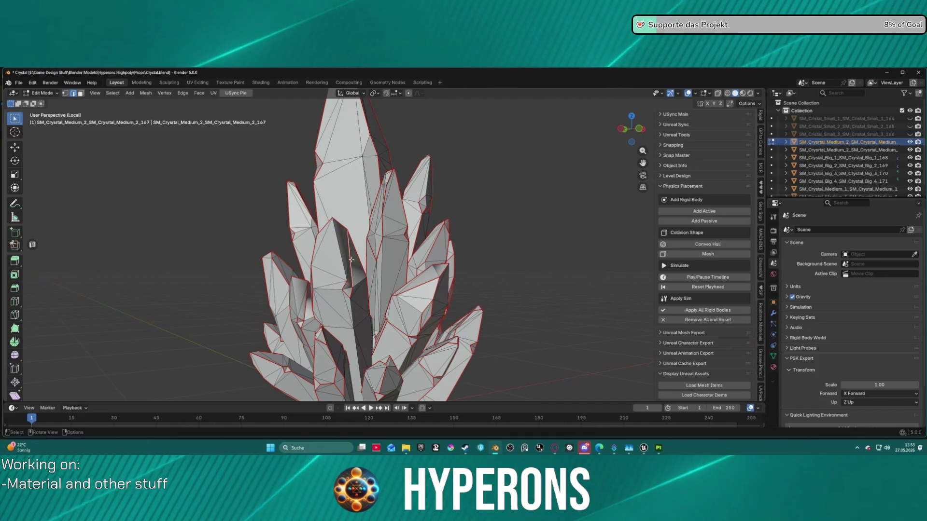
Select all edges sharing the seam property and mark them sharp.
{"action": "left_click", "coordinate": [112, 93]}
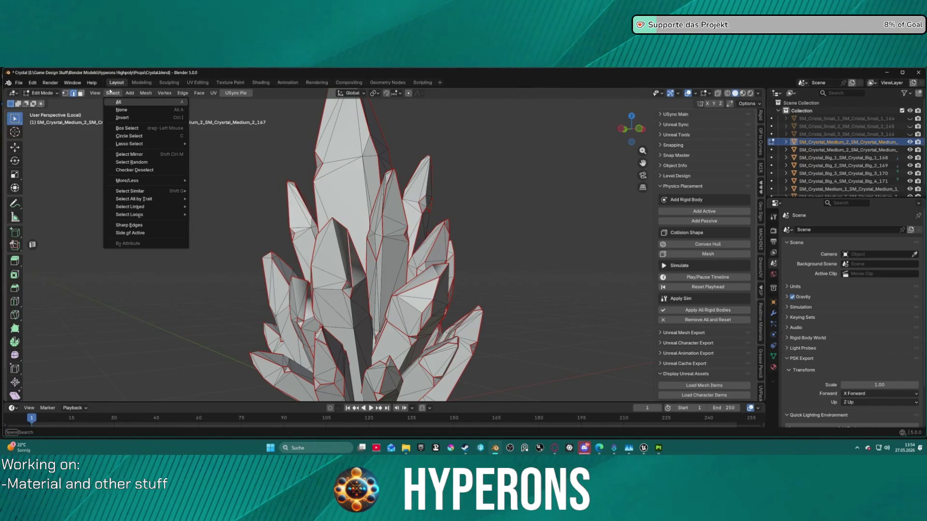
{"action": "mouse_move", "coordinate": [149, 190]}
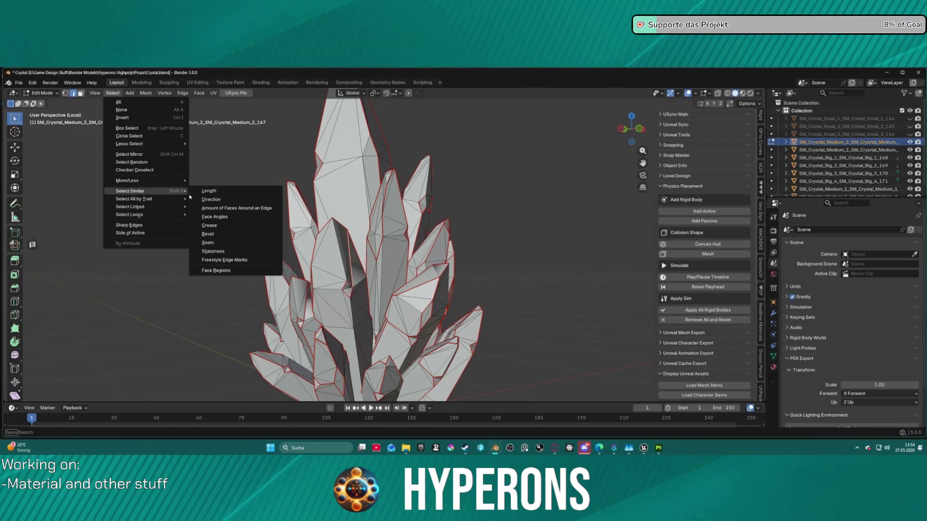
{"action": "left_click", "coordinate": [208, 243]}
{"action": "mouse_move", "coordinate": [219, 240]}
{"action": "middle_mouse_down"}
{"action": "mouse_move", "coordinate": [539, 199]}
{"action": "mouse_move", "coordinate": [578, 220]}
{"action": "mouse_move", "coordinate": [561, 242]}
{"action": "mouse_move", "coordinate": [573, 186]}
{"action": "mouse_move", "coordinate": [527, 181]}
{"action": "mouse_move", "coordinate": [534, 198]}
{"action": "middle_mouse_up"}
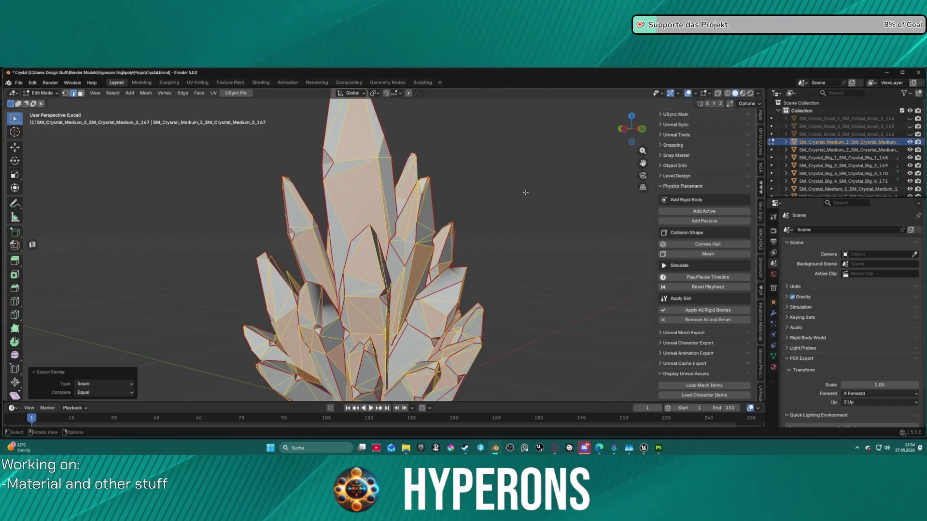
{"action": "scroll", "coordinate": [525, 193], "scroll_direction": "up", "scroll_amount": 2}
{"action": "left_click", "coordinate": [119, 117]}
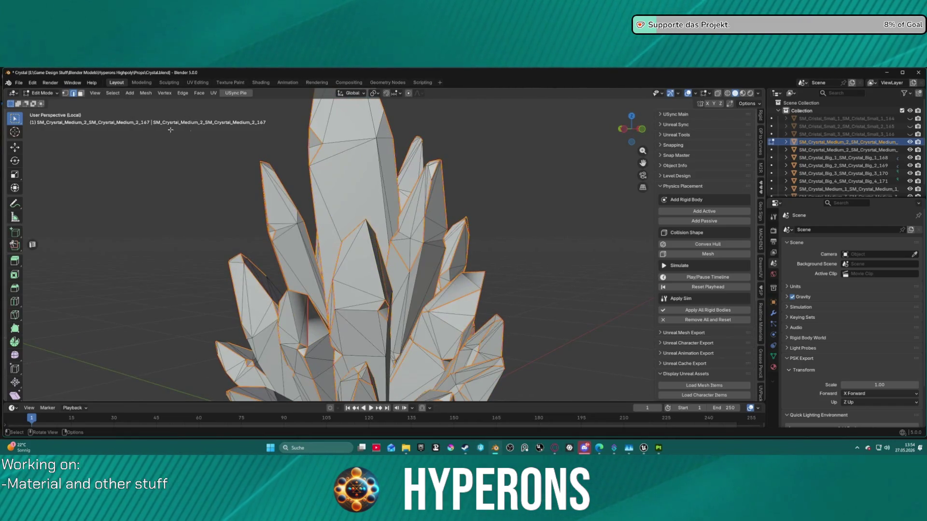
{"action": "scroll", "coordinate": [507, 180], "scroll_direction": "down", "scroll_amount": 2}
{"action": "mouse_move", "coordinate": [507, 180]}
{"action": "middle_mouse_down"}
{"action": "mouse_move", "coordinate": [593, 164]}
{"action": "mouse_move", "coordinate": [566, 166]}
{"action": "mouse_move", "coordinate": [565, 198]}
{"action": "mouse_move", "coordinate": [87, 197]}
{"action": "mouse_move", "coordinate": [290, 193]}
{"action": "mouse_move", "coordinate": [477, 163]}
{"action": "middle_mouse_up"}
{"action": "right_click", "coordinate": [476, 164]}
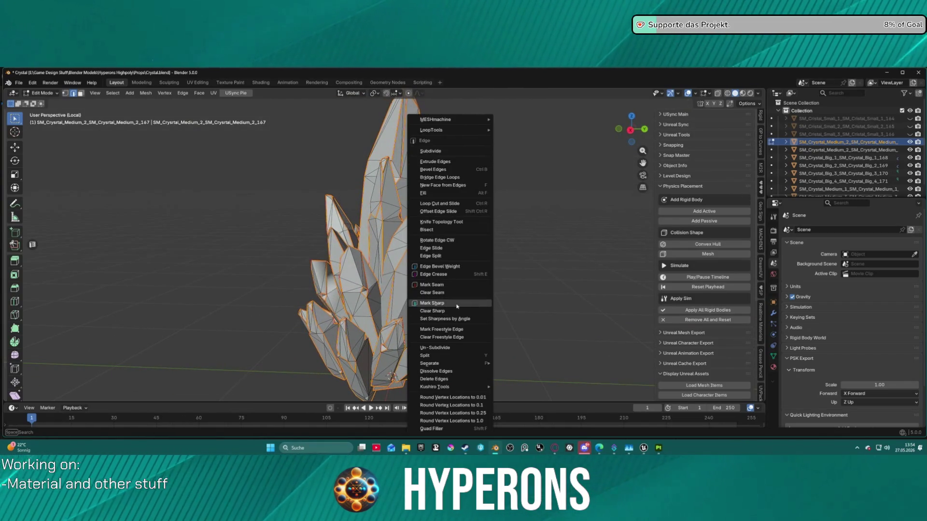
{"action": "left_click", "coordinate": [457, 304]}
{"action": "left_click", "coordinate": [229, 213]}
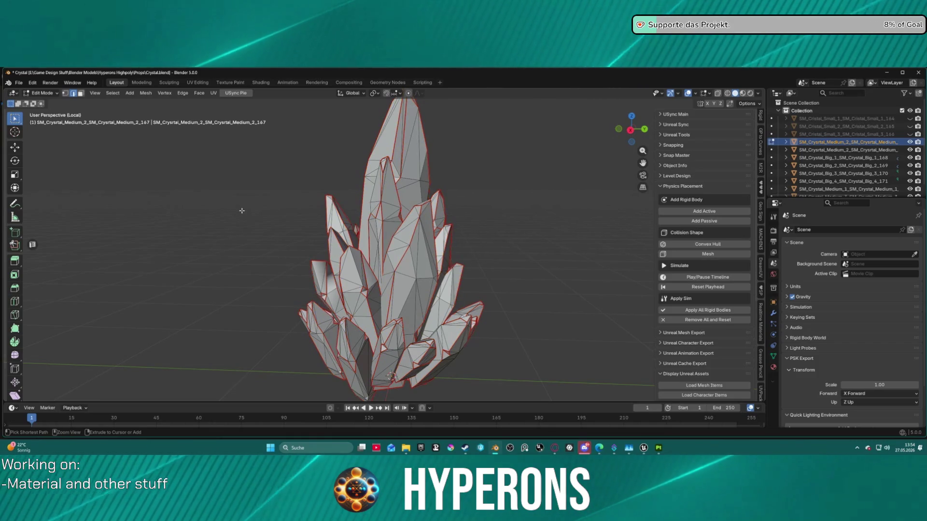
Select every edge of the crystal mesh and apply Mark Sharp to all of them.
{"action": "key", "text": "a"}
{"action": "key", "text": "ctrl+e"}
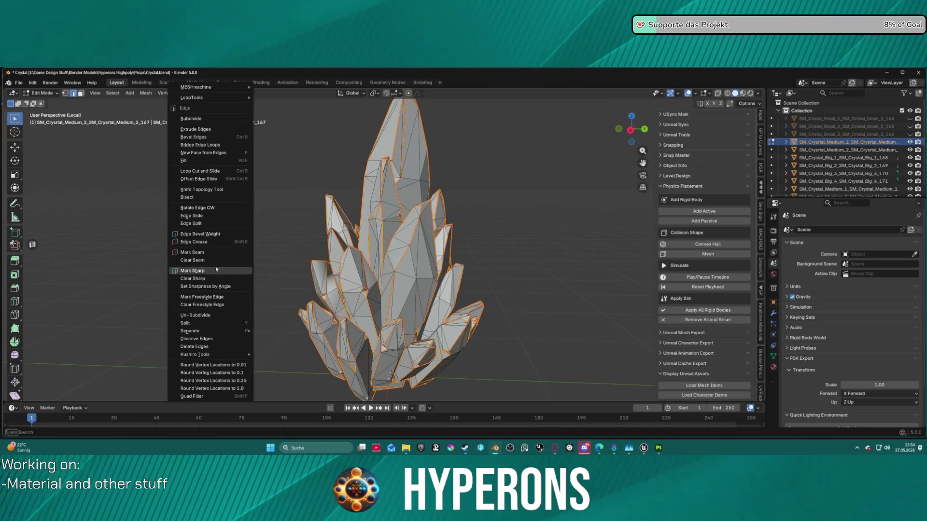
{"action": "left_click", "coordinate": [199, 274]}
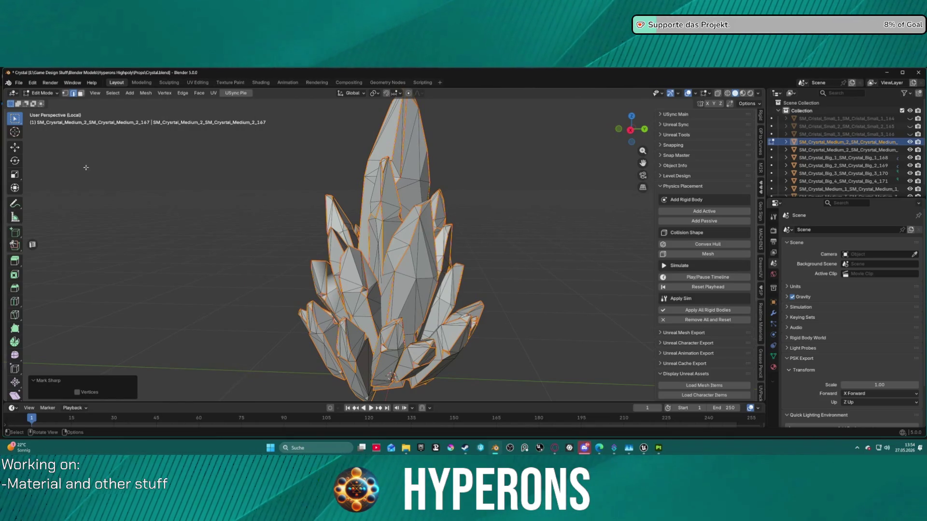
{"action": "left_click", "coordinate": [19, 83]}
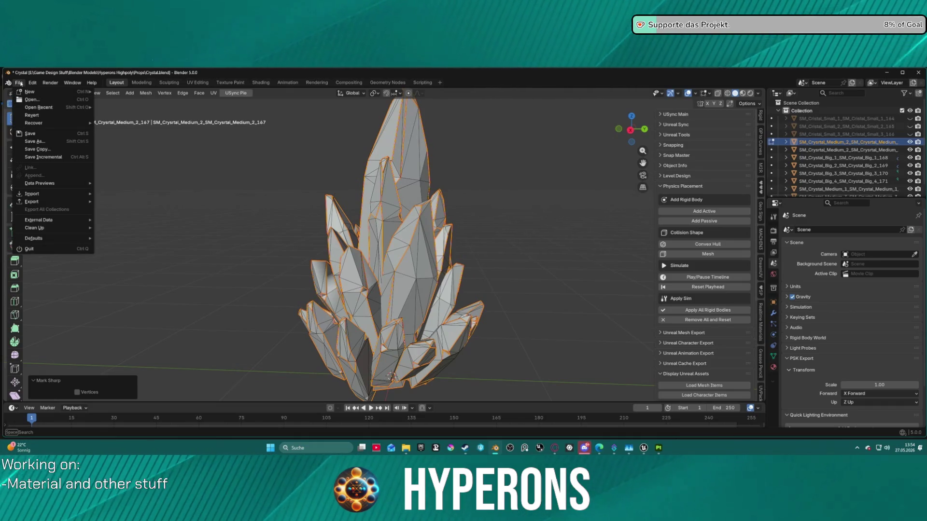
Cancel the Blender export and bring the Unreal Engine editor window to the front.
{"action": "mouse_move", "coordinate": [58, 201]}
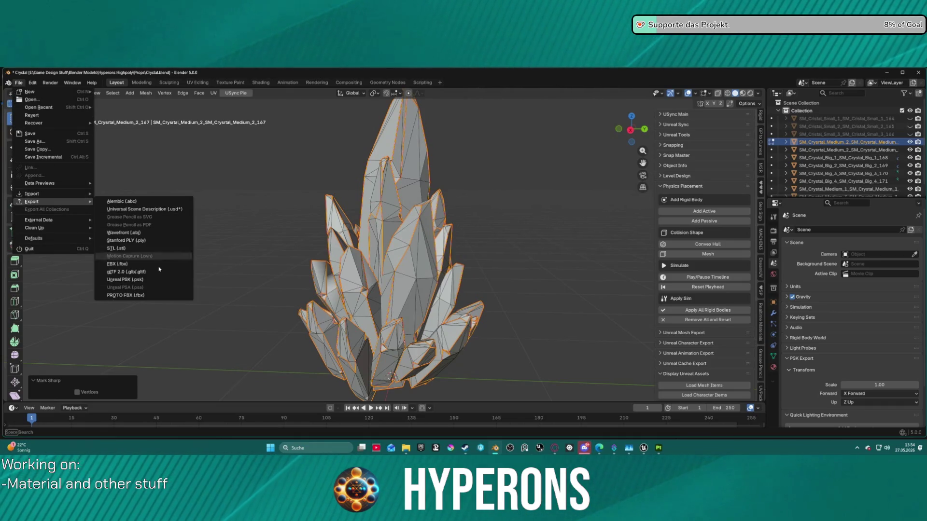
{"action": "key", "text": "Escape"}
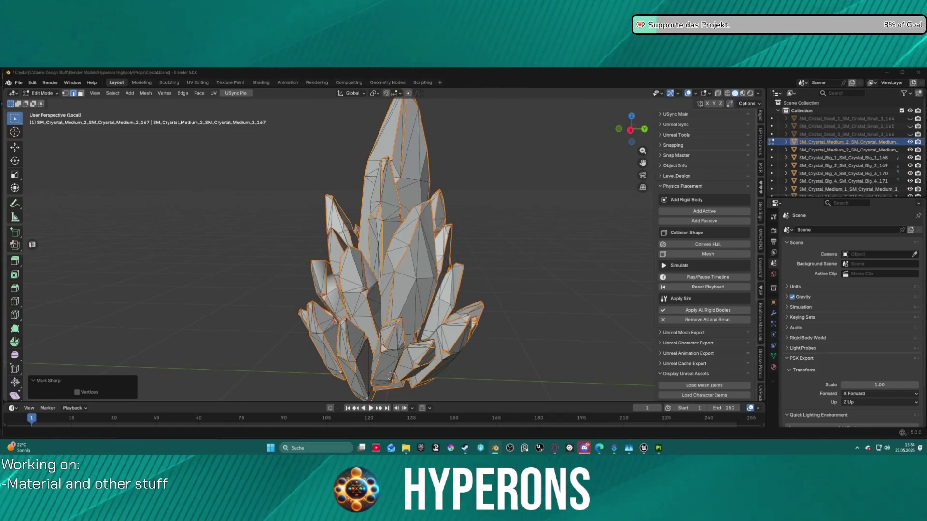
{"action": "key", "text": "alt+Tab"}
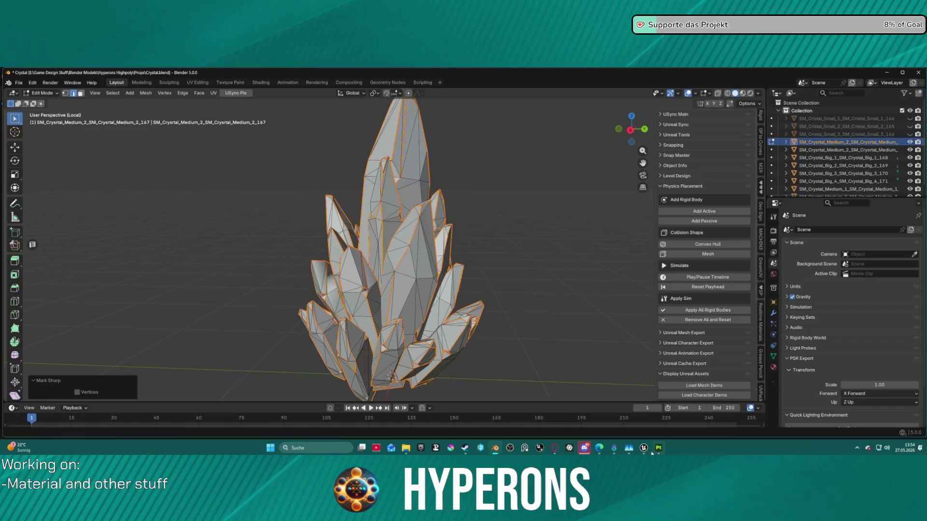
{"action": "mouse_move", "coordinate": [644, 449]}
{"action": "left_click", "coordinate": [561, 420]}
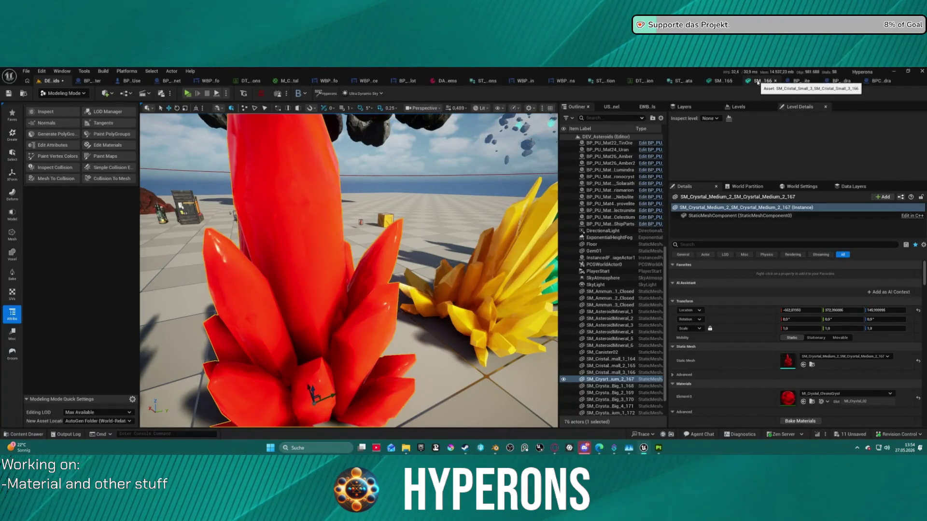
Switch to the tab holding the small blue crystal static mesh in its mesh editor.
{"action": "left_click", "coordinate": [716, 81]}
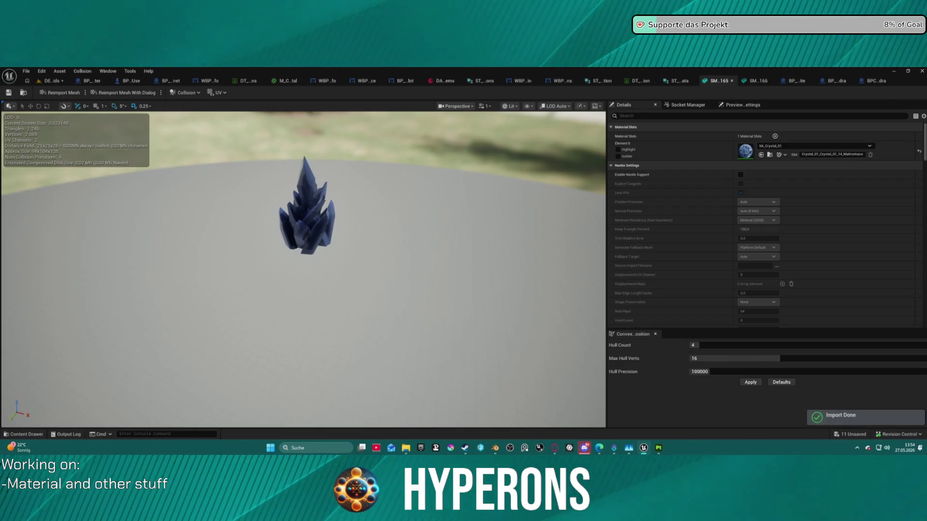
Return to the level editor and fly around the red SM_Crystal_Medium_2 crystal.
{"action": "left_click", "coordinate": [51, 81]}
{"action": "mouse_move", "coordinate": [301, 220]}
{"action": "right_mouse_down"}
{"action": "mouse_move", "coordinate": [285, 215]}
{"action": "mouse_move", "coordinate": [296, 220]}
{"action": "right_mouse_up"}
{"action": "mouse_move", "coordinate": [347, 271]}
{"action": "right_mouse_down"}
{"action": "mouse_move", "coordinate": [329, 267]}
{"action": "mouse_move", "coordinate": [357, 263]}
{"action": "mouse_move", "coordinate": [337, 265]}
{"action": "mouse_move", "coordinate": [341, 277]}
{"action": "mouse_move", "coordinate": [338, 268]}
{"action": "right_mouse_up"}
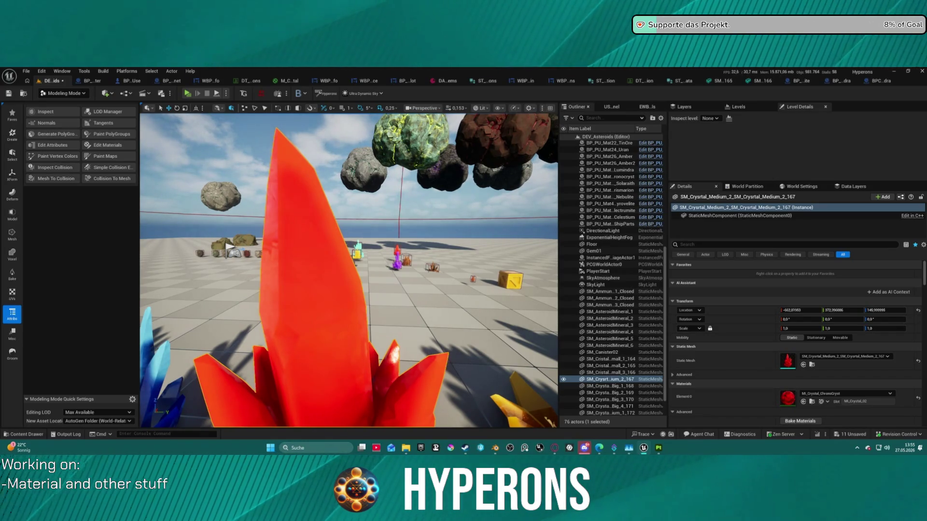
{"action": "mouse_move", "coordinate": [338, 269]}
{"action": "right_mouse_down"}
{"action": "mouse_move", "coordinate": [302, 265]}
{"action": "mouse_move", "coordinate": [487, 137]}
{"action": "right_mouse_up"}
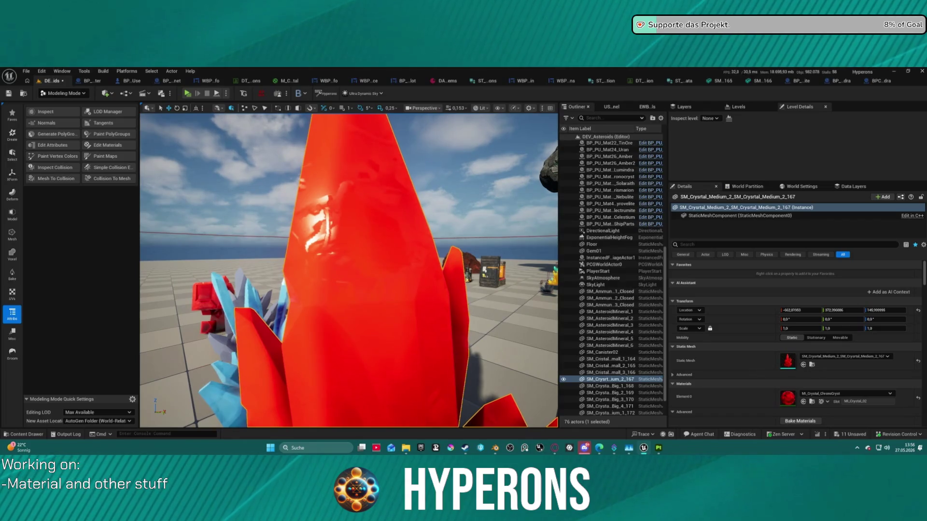
{"action": "key", "text": "ctrl+space"}
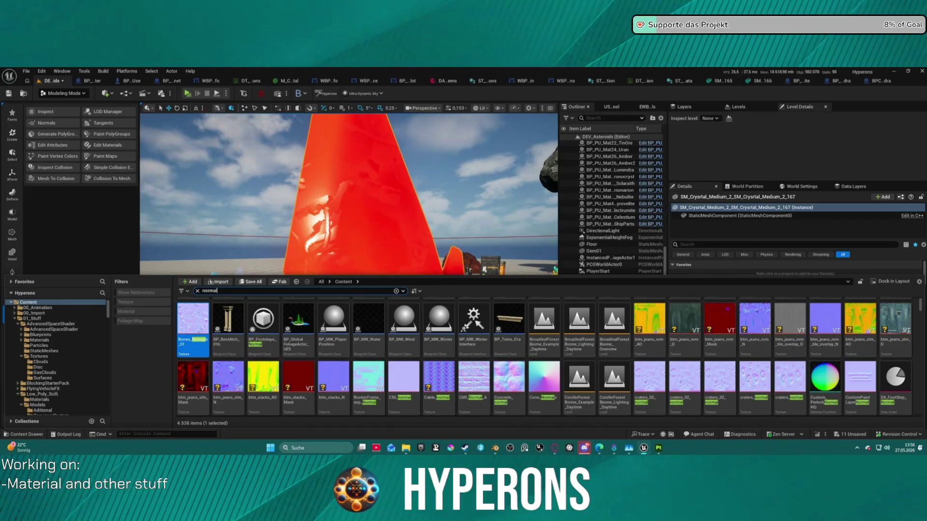
{"action": "key", "text": "ctrl+space"}
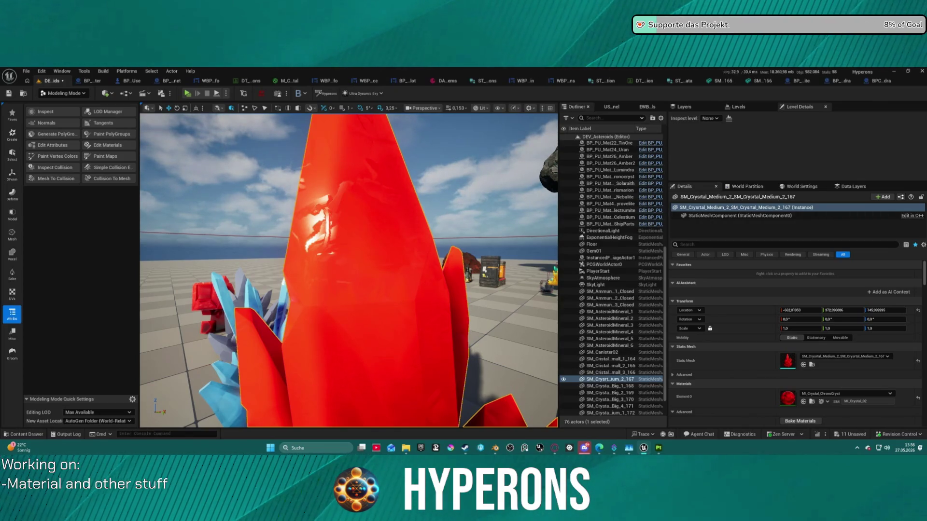
{"action": "mouse_move", "coordinate": [348, 271]}
{"action": "right_mouse_down"}
{"action": "mouse_move", "coordinate": [304, 261]}
{"action": "mouse_move", "coordinate": [309, 287]}
{"action": "mouse_move", "coordinate": [309, 275]}
{"action": "mouse_move", "coordinate": [282, 296]}
{"action": "right_mouse_up"}
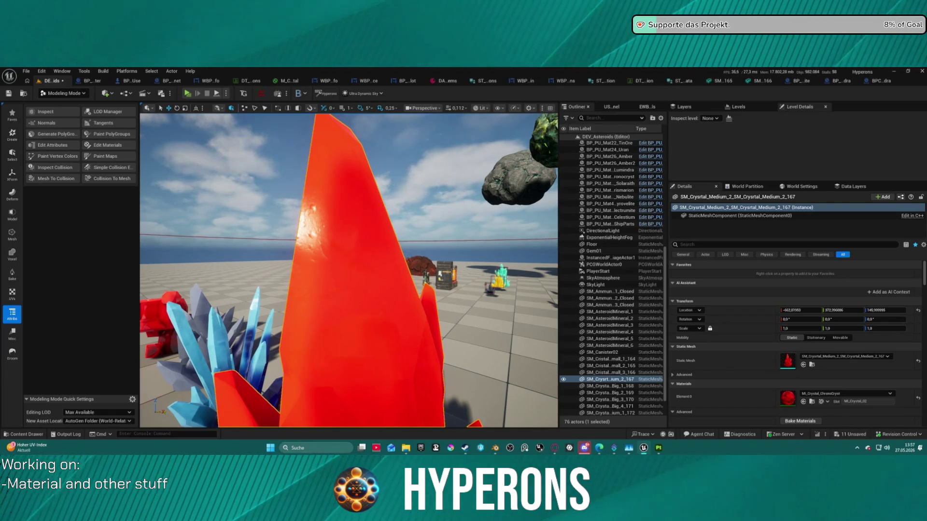
{"action": "mouse_move", "coordinate": [348, 270]}
{"action": "right_mouse_down"}
{"action": "mouse_move", "coordinate": [316, 266]}
{"action": "mouse_move", "coordinate": [338, 264]}
{"action": "right_mouse_up"}
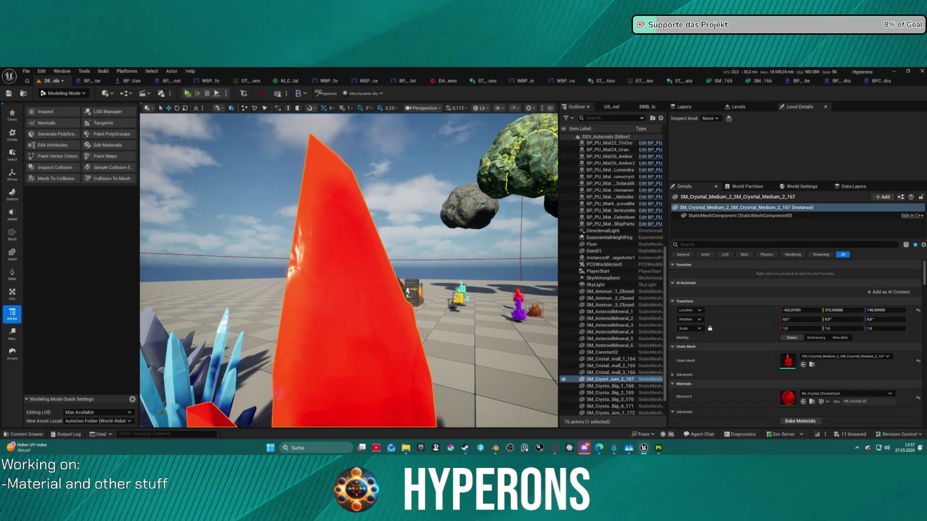
{"action": "left_click_drag", "start_coordinate": [347, 270], "coordinate": [555, 270], "text": "alt"}
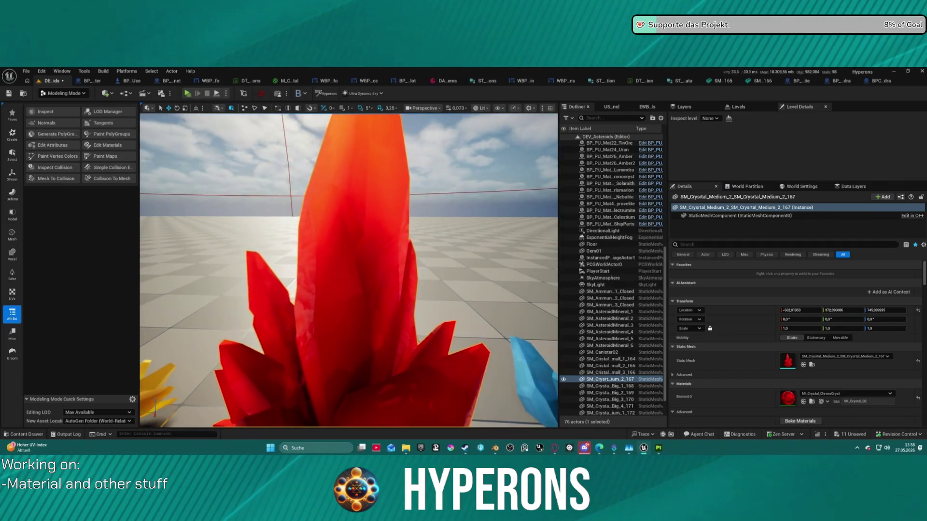
Orbit back to view the whole crystal row, then hide the red crystal.
{"action": "left_click_drag", "start_coordinate": [555, 270], "coordinate": [603, 271], "text": "alt"}
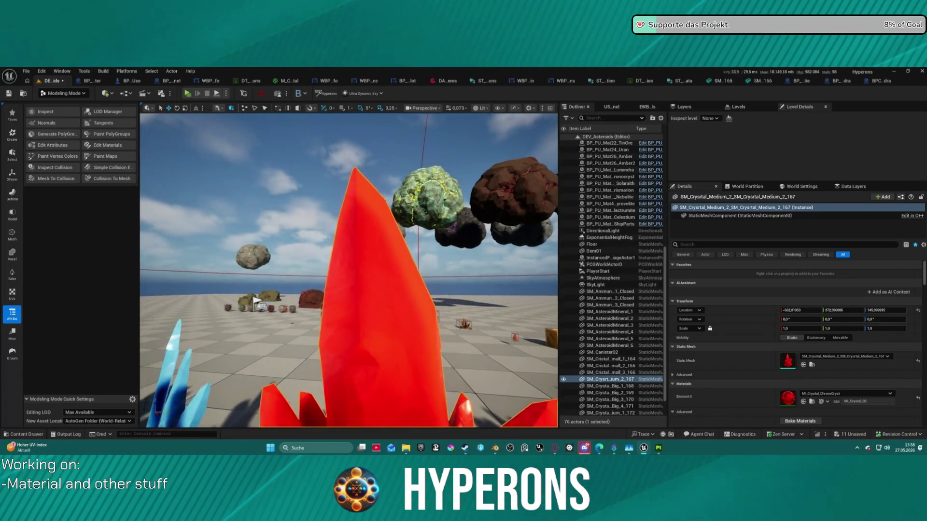
{"action": "left_click_drag", "start_coordinate": [603, 270], "coordinate": [633, 271], "text": "alt"}
{"action": "right_click_drag", "start_coordinate": [348, 270], "coordinate": [336, 309], "text": "alt"}
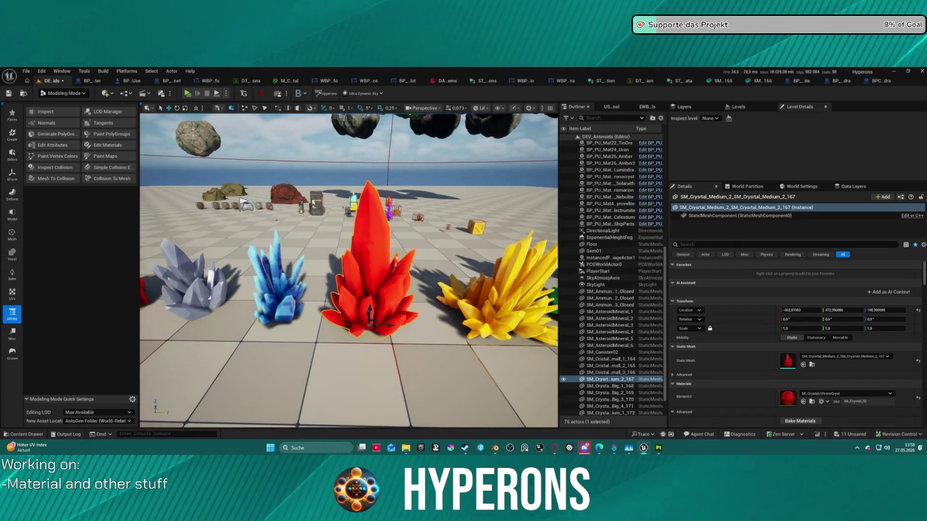
{"action": "left_click_drag", "start_coordinate": [348, 270], "coordinate": [358, 290], "text": "alt"}
{"action": "right_click_drag", "start_coordinate": [348, 270], "coordinate": [369, 248]}
{"action": "key", "text": "ctrl+z"}
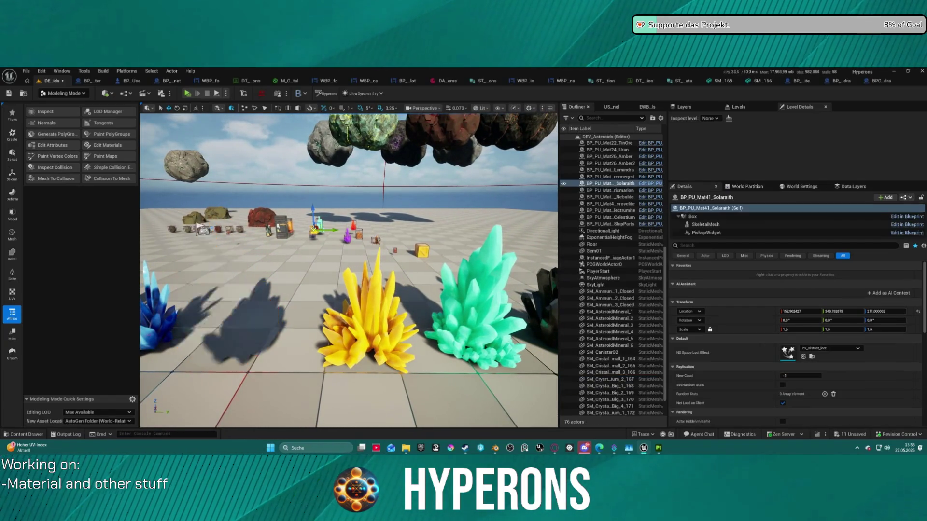
Bring the red crystal back and scroll the Details panel to the pickup's components.
{"action": "key", "text": "ctrl+z"}
{"action": "key", "text": "ctrl+space"}
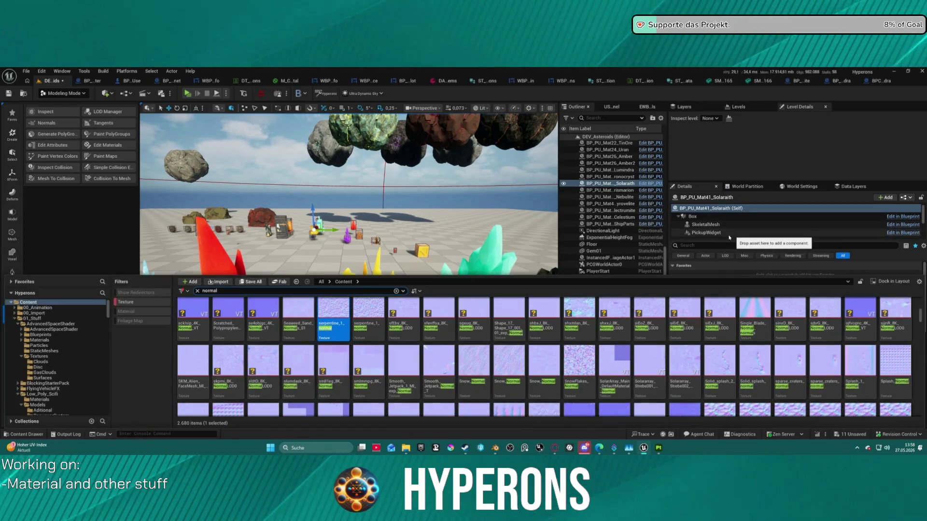
{"action": "key", "text": "ctrl+space"}
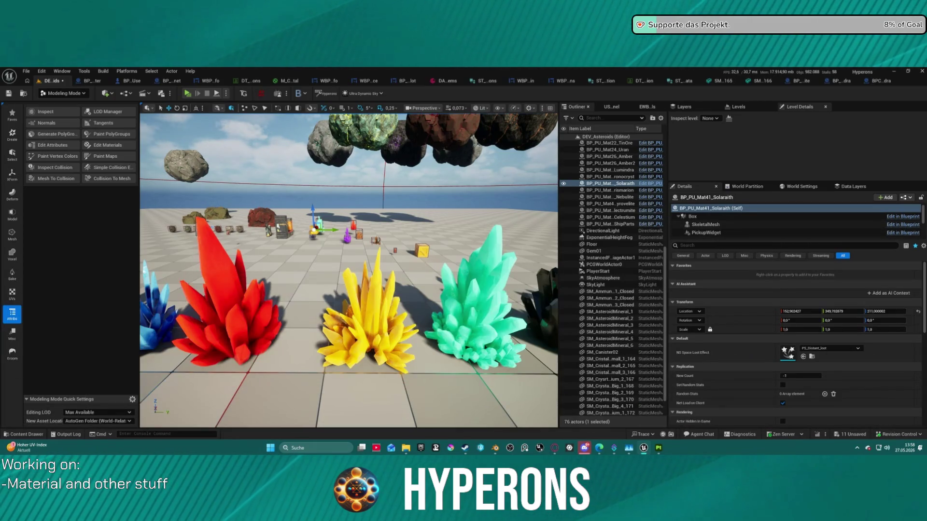
{"action": "scroll", "coordinate": [717, 227], "scroll_direction": "down", "scroll_amount": 3}
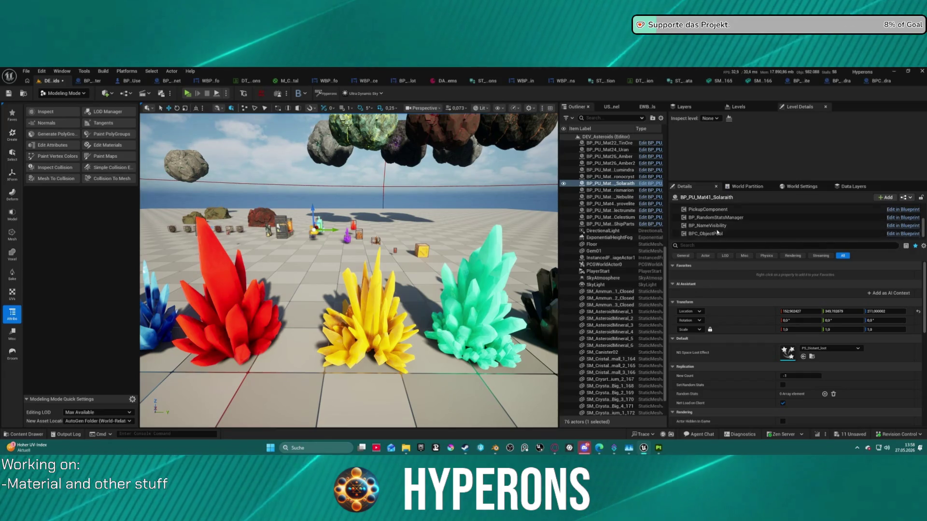
{"action": "scroll", "coordinate": [717, 232], "scroll_direction": "down", "scroll_amount": 3}
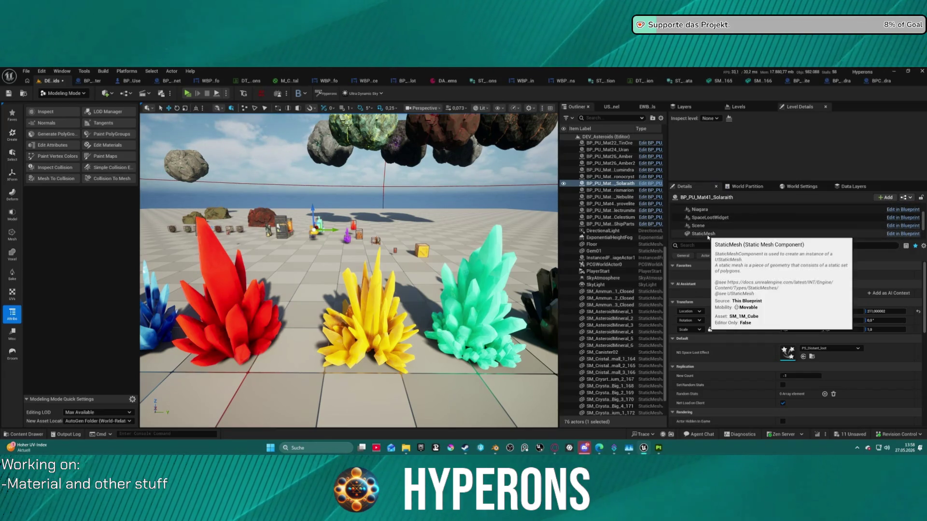
Browse to the StaticMesh's MI_Crystal_04 material, rename it MI_Crystal_Solaraith, and check it out.
{"action": "left_click", "coordinate": [717, 233]}
{"action": "left_click", "coordinate": [811, 366]}
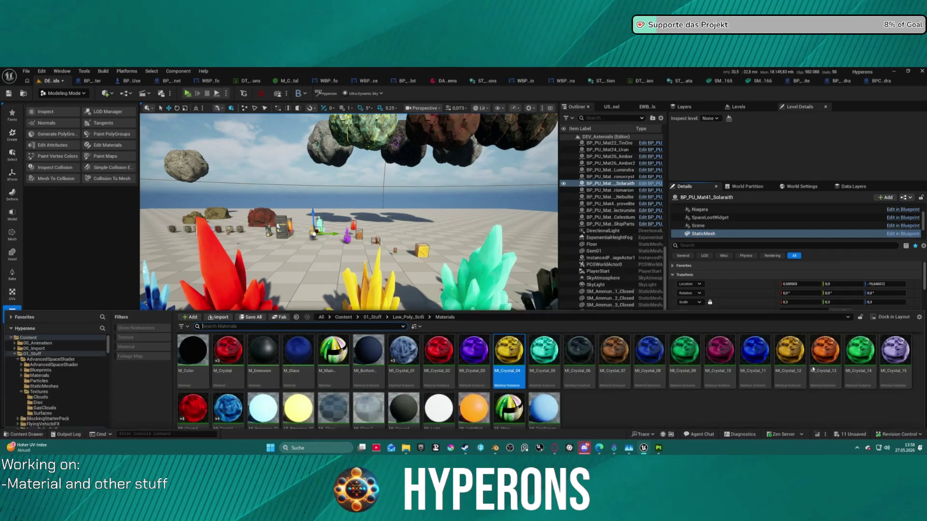
{"action": "key", "text": "F2"}
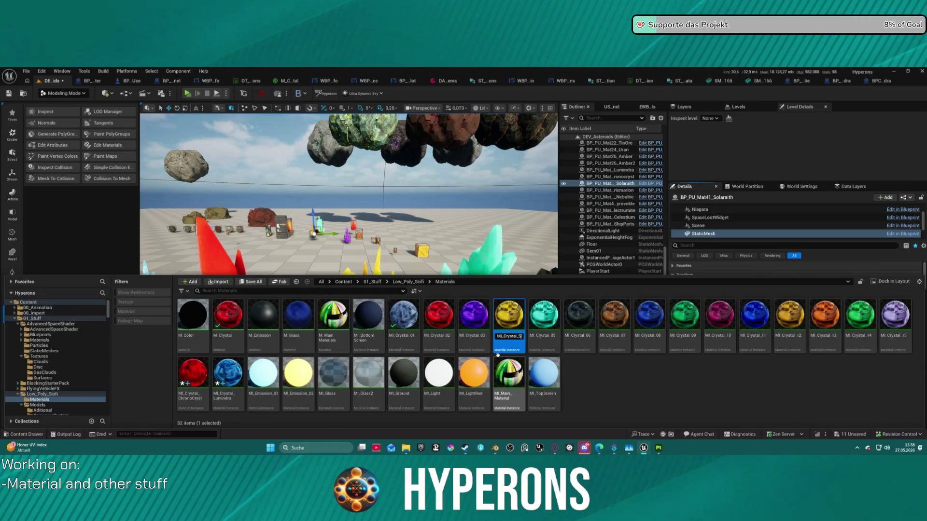
{"action": "type", "text": "tal_Solaraith"}
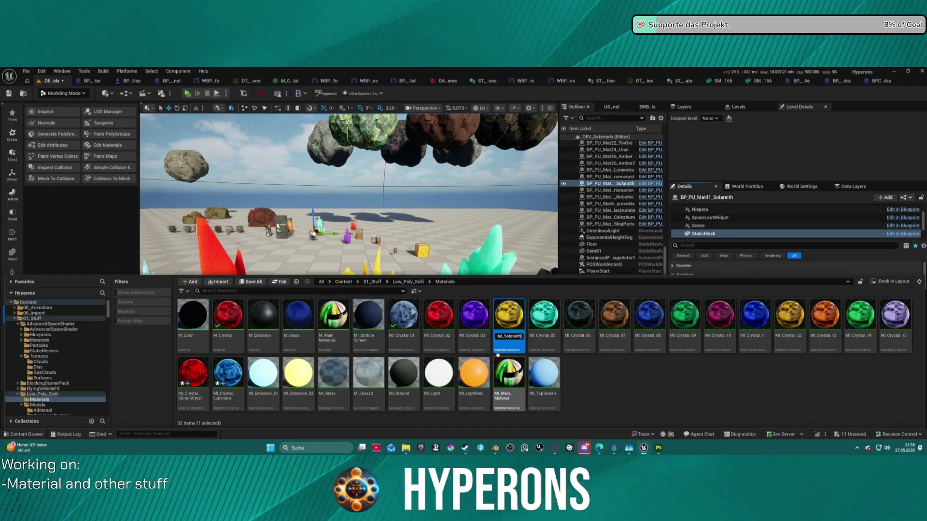
{"action": "key", "text": "Return"}
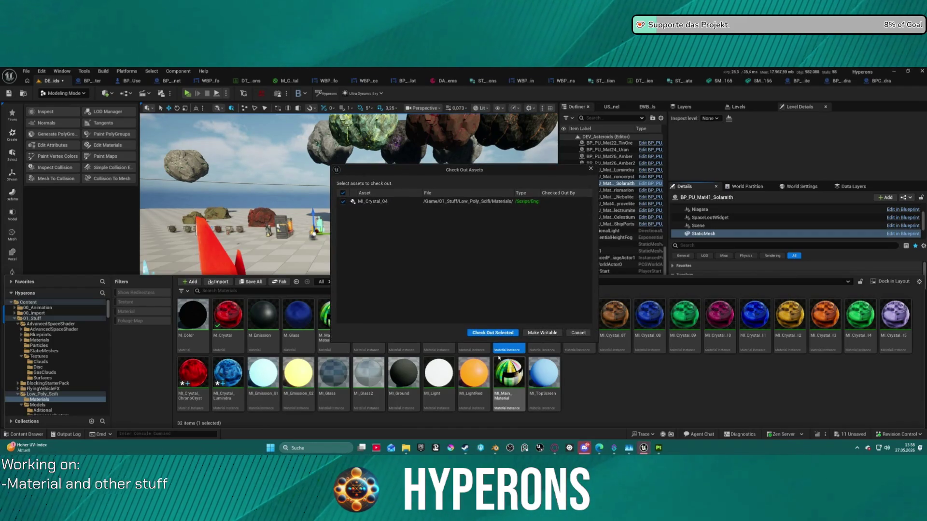
{"action": "left_click", "coordinate": [493, 333]}
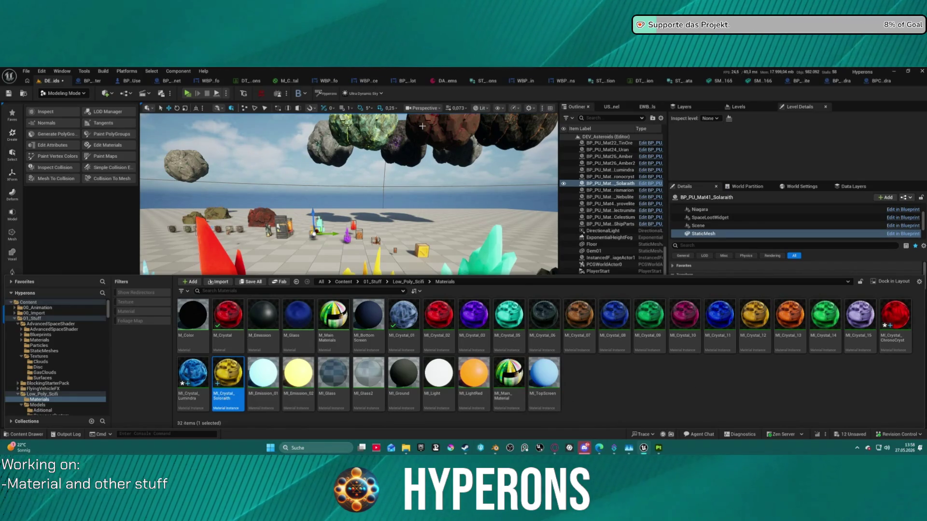
Close the asset browser and select the yellow crystal SM_Crystal_Big_1_168.
{"action": "left_click", "coordinate": [361, 345]}
{"action": "left_click", "coordinate": [361, 345]}
{"action": "mouse_move", "coordinate": [362, 346]}
{"action": "right_mouse_down"}
{"action": "mouse_move", "coordinate": [461, 330]}
{"action": "mouse_move", "coordinate": [454, 333]}
{"action": "right_mouse_up"}
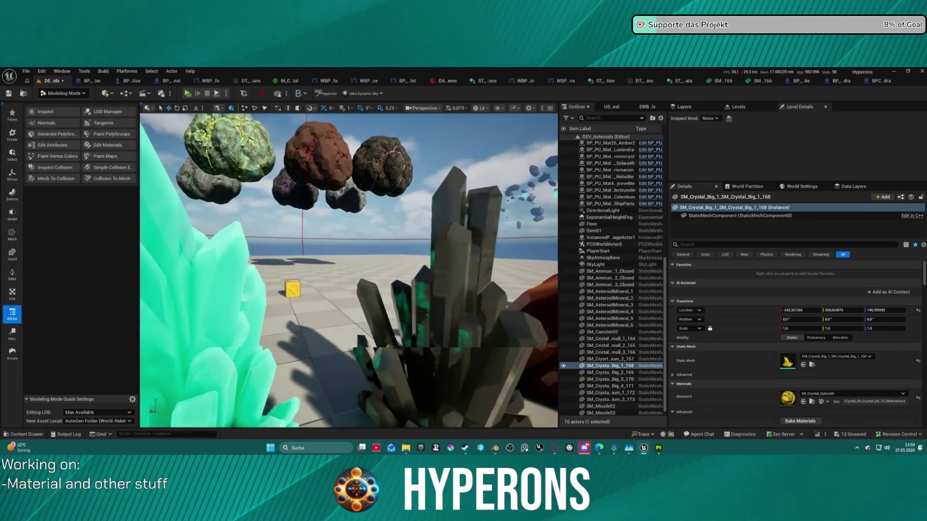
Fly around the yellow SM_Crystal_Big_1_168 crystal cluster to inspect it.
{"action": "right_click_drag", "start_coordinate": [454, 333], "coordinate": [456, 333]}
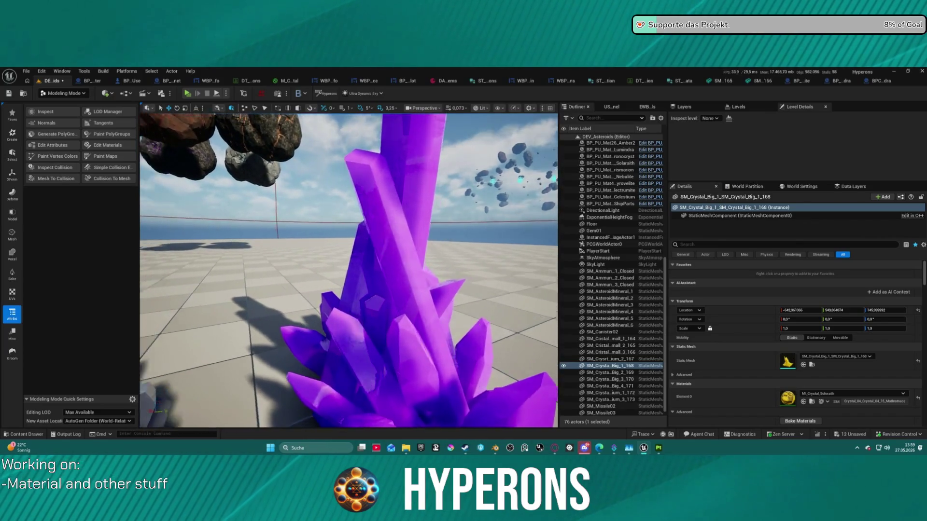
{"action": "right_click_drag", "start_coordinate": [454, 333], "coordinate": [492, 333]}
{"action": "right_click_drag", "start_coordinate": [348, 270], "coordinate": [382, 272]}
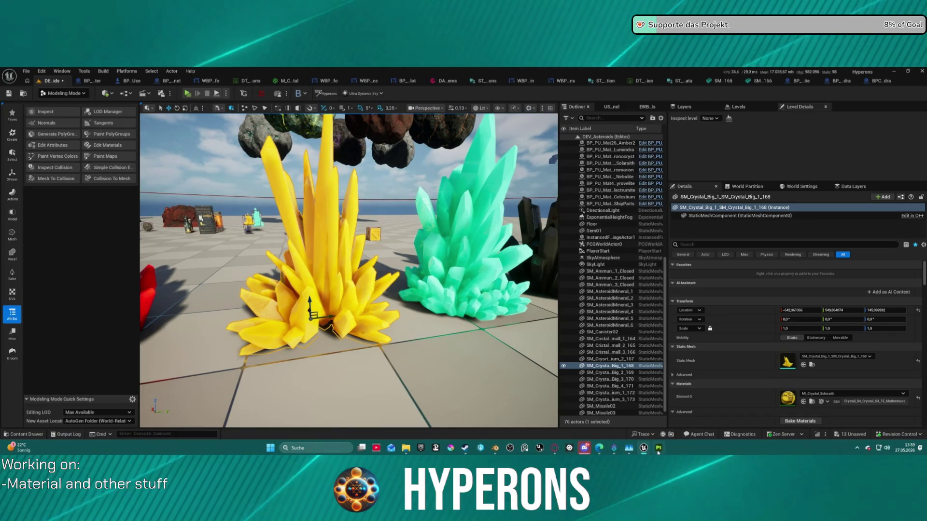
In Substance 3D Painter, start a new 4096 project with the SM_Crystal_Medium_2 FBX mesh.
{"action": "mouse_move", "coordinate": [629, 449]}
{"action": "left_click", "coordinate": [586, 416]}
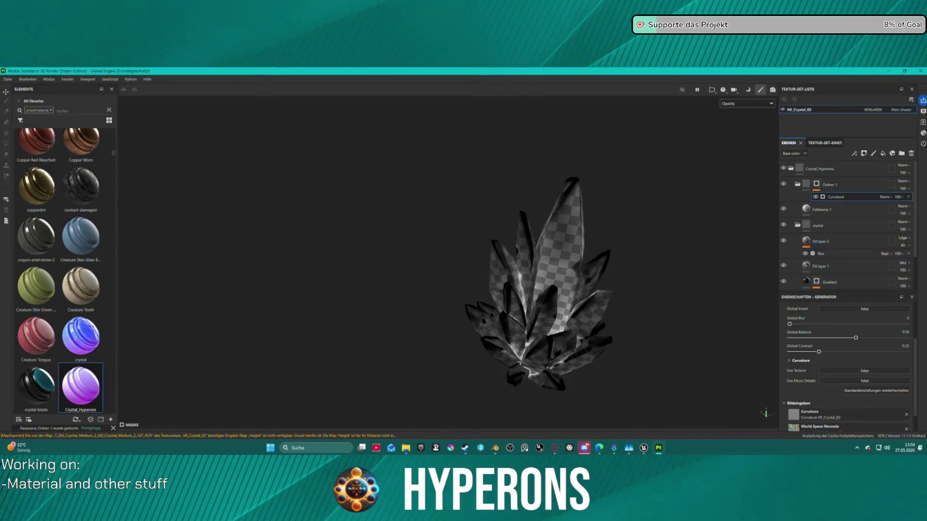
{"action": "left_click", "coordinate": [8, 80]}
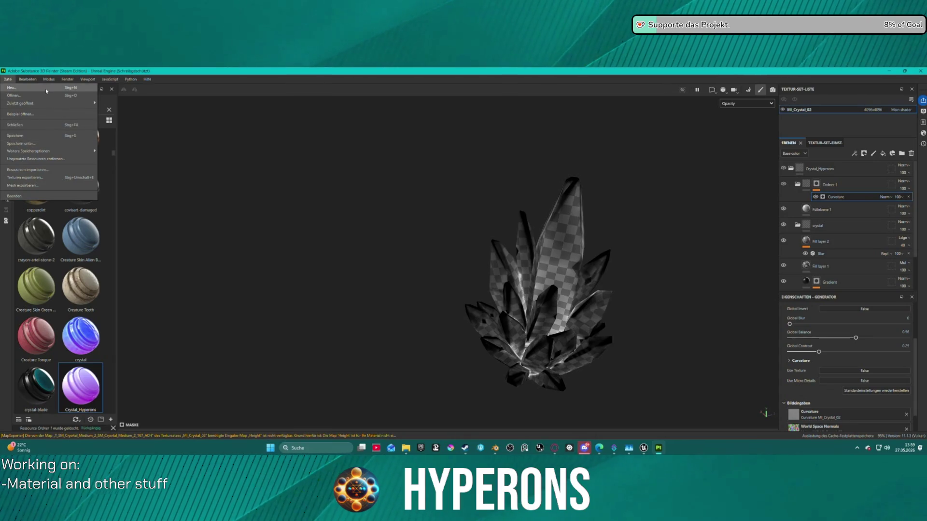
{"action": "left_click", "coordinate": [46, 88]}
{"action": "left_click", "coordinate": [528, 182]}
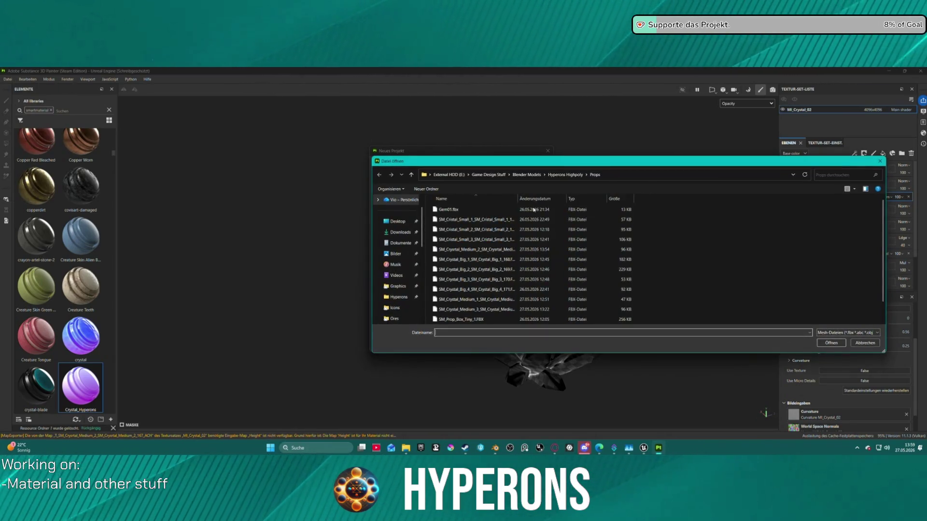
{"action": "left_click", "coordinate": [492, 250]}
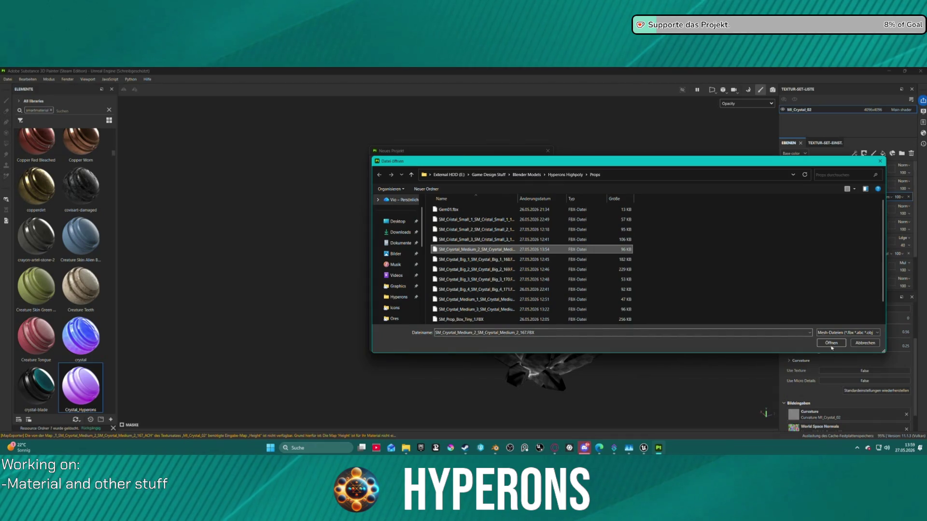
{"action": "left_click", "coordinate": [831, 343]}
{"action": "left_click", "coordinate": [439, 198]}
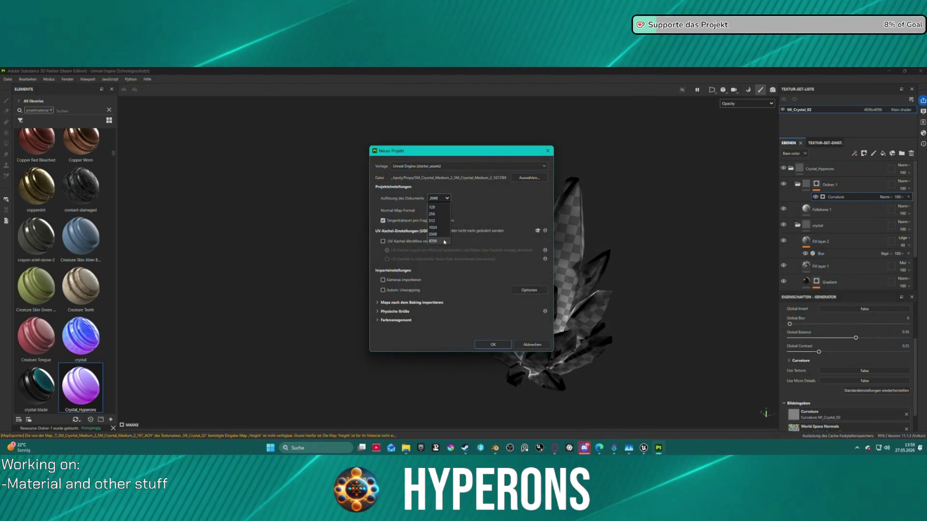
{"action": "left_click", "coordinate": [435, 212]}
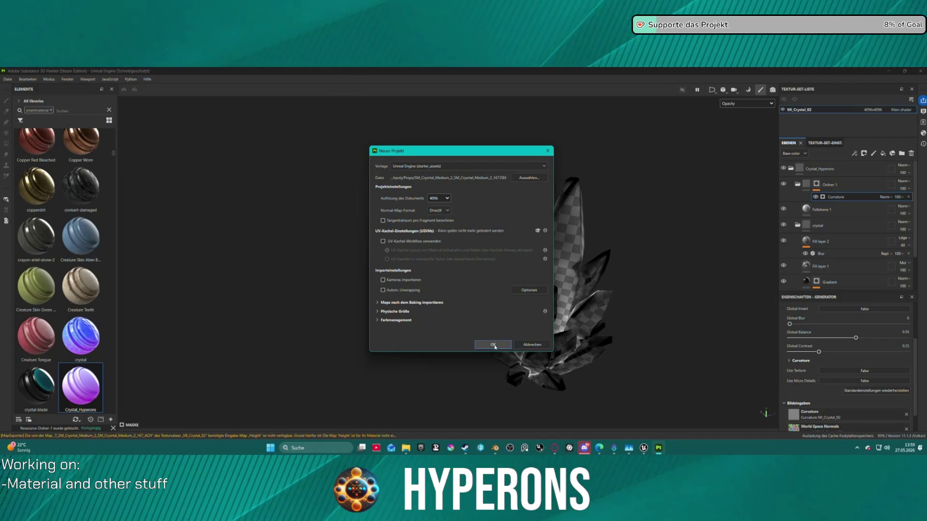
{"action": "left_click", "coordinate": [493, 344]}
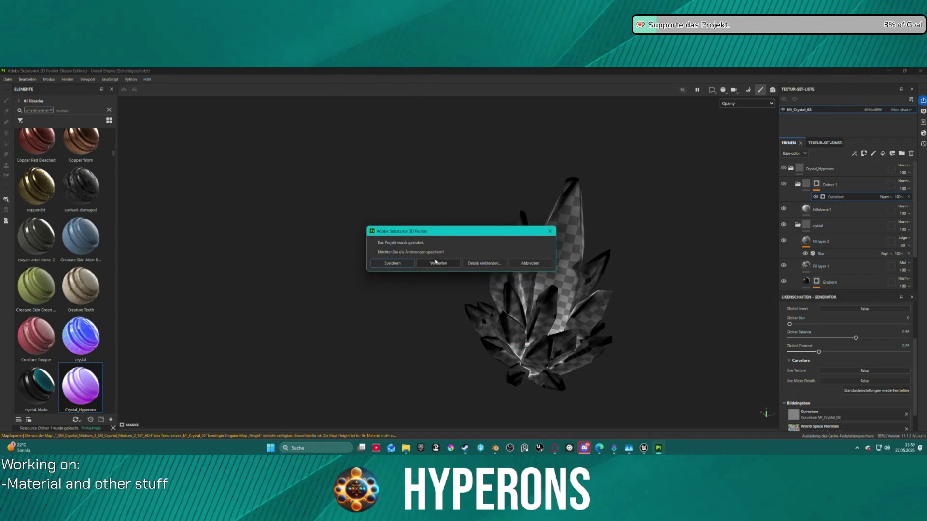
Save the previous project over Crystal3.spp and confirm the overwrite.
{"action": "left_click", "coordinate": [400, 264]}
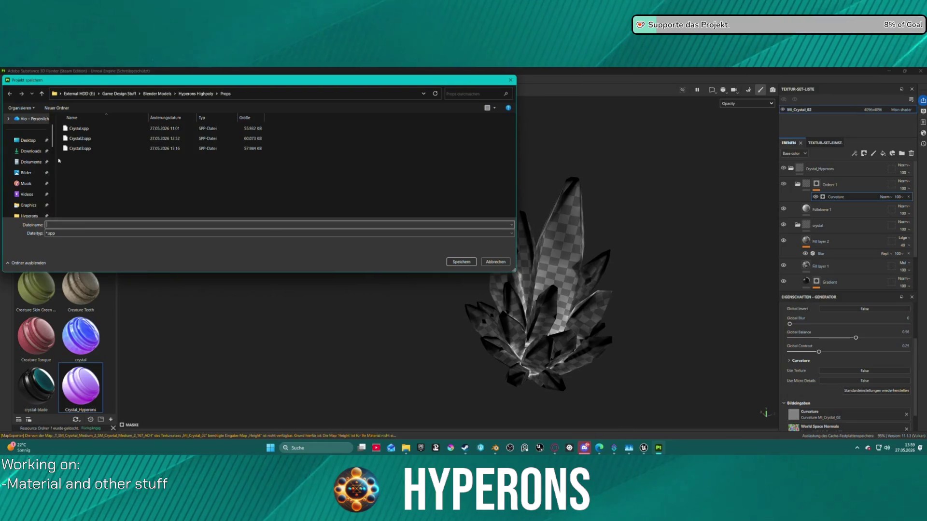
{"action": "left_click", "coordinate": [80, 148]}
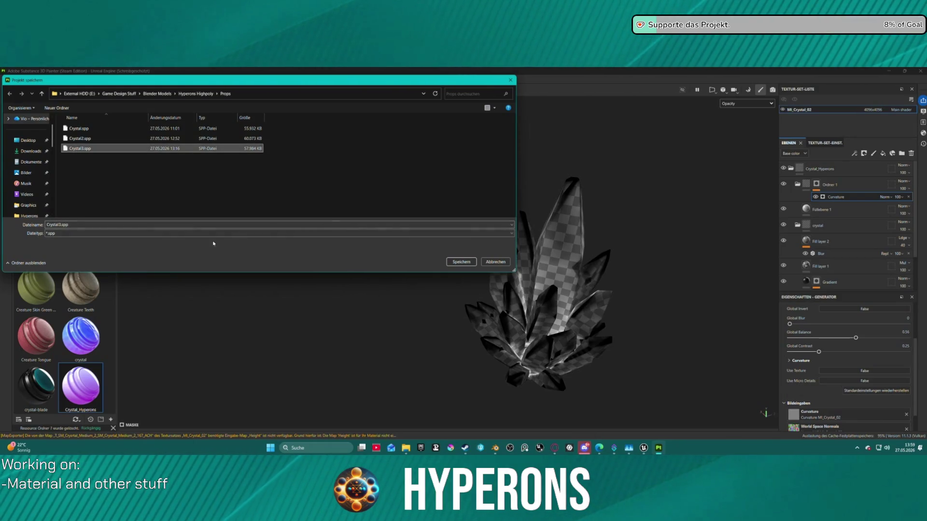
{"action": "left_click", "coordinate": [462, 262]}
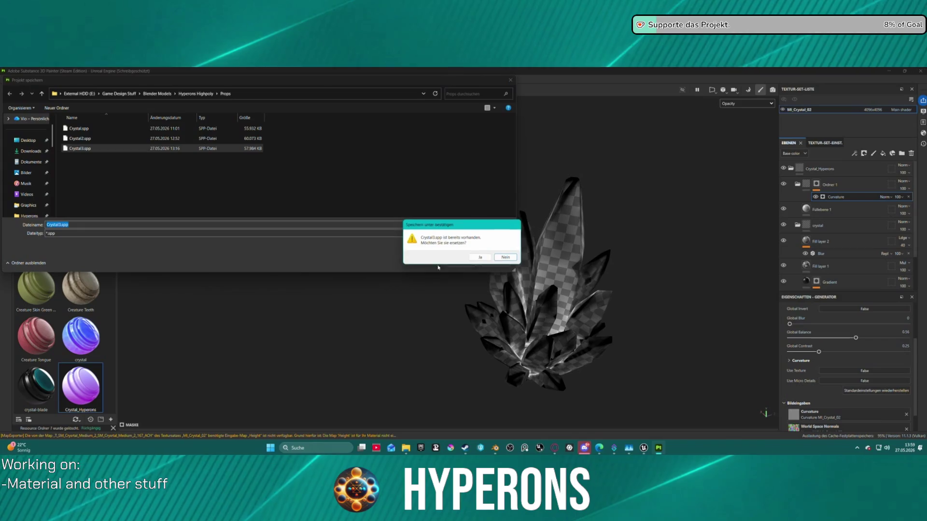
{"action": "left_click", "coordinate": [482, 258]}
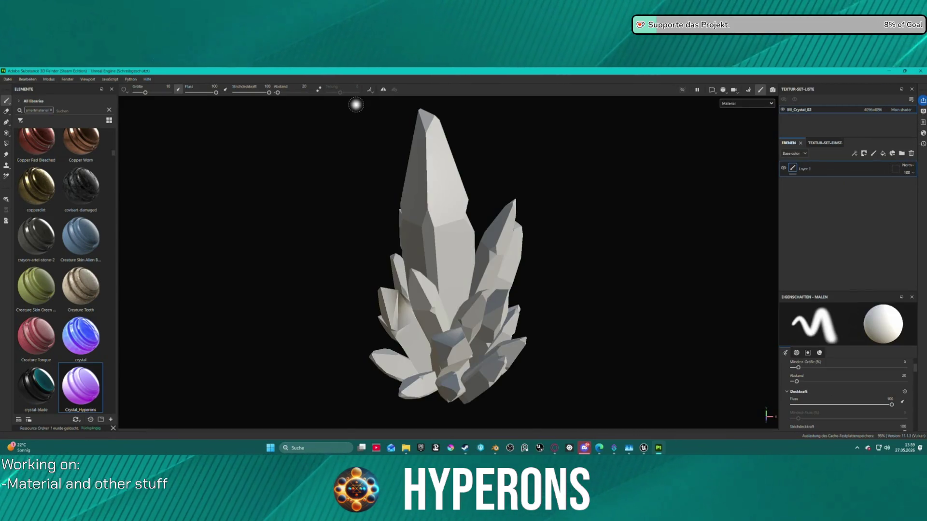
Bake the crystal's mesh maps, rebake with Opacity included, and return to Paint mode.
{"action": "left_click", "coordinate": [772, 90]}
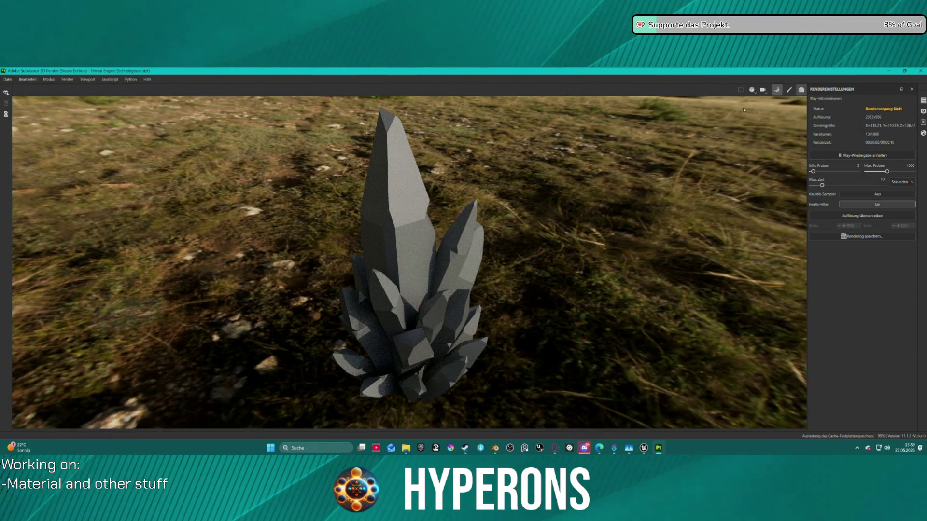
{"action": "left_click", "coordinate": [776, 90]}
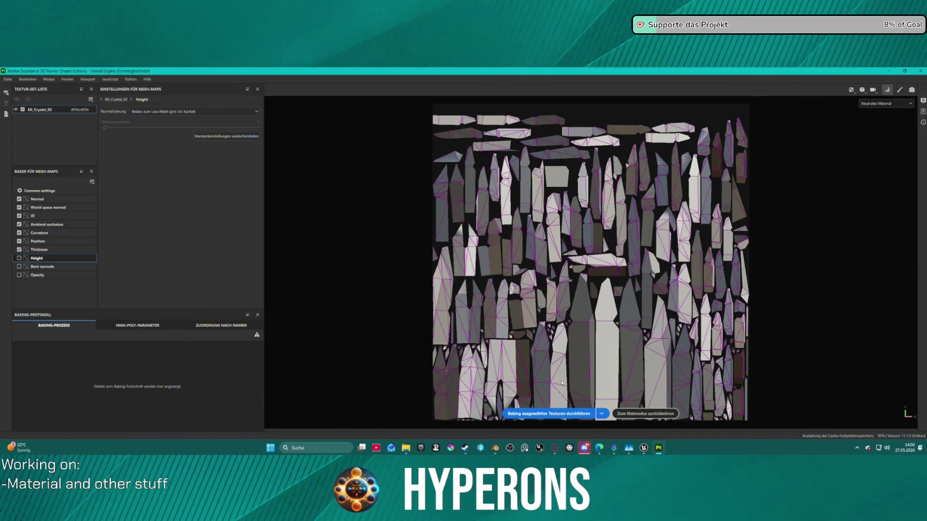
{"action": "left_click", "coordinate": [569, 414]}
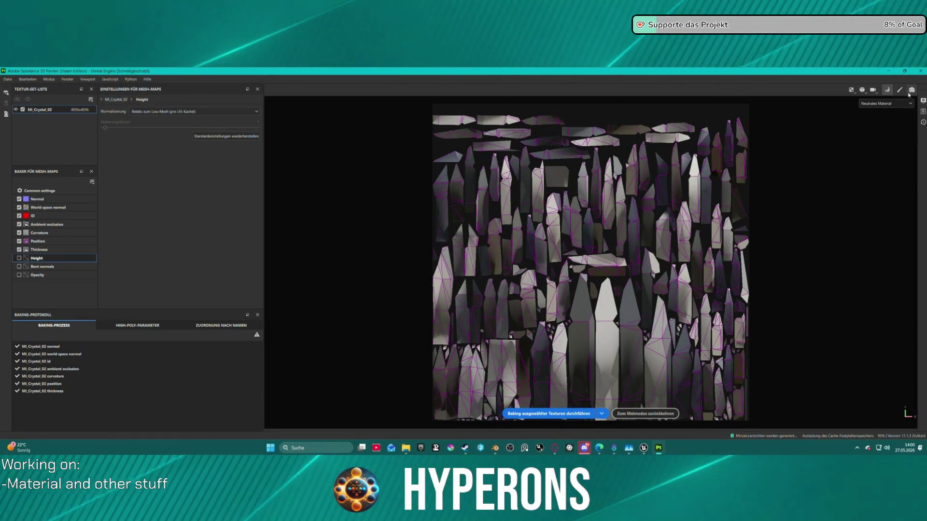
{"action": "left_click", "coordinate": [19, 274]}
{"action": "left_click", "coordinate": [588, 411]}
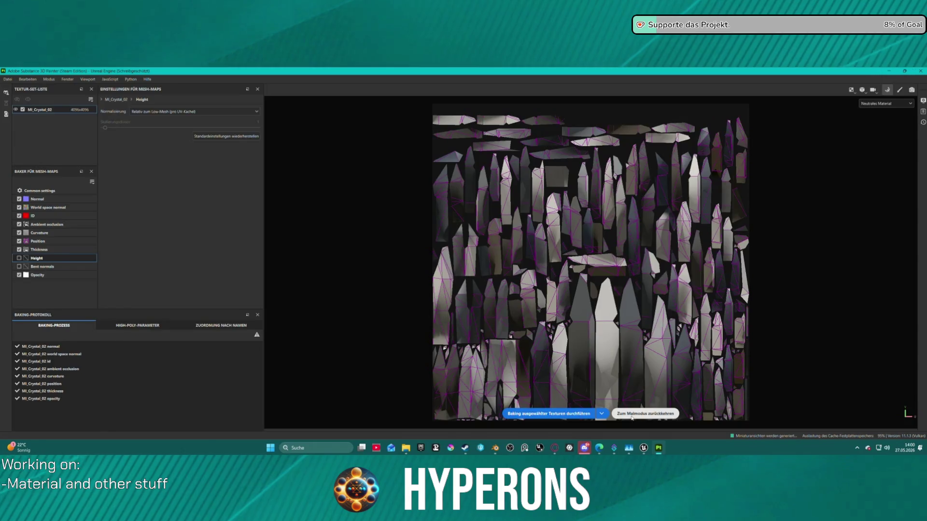
{"action": "left_click", "coordinate": [628, 415]}
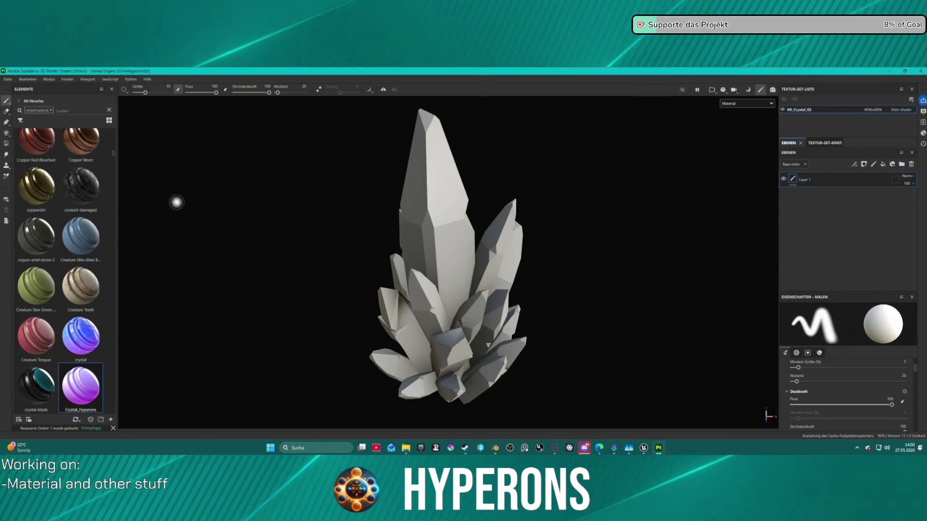
Apply the Crystal_Hyperons smart material to the crystal and add an Opacity channel in Texture Set Settings.
{"action": "mouse_move", "coordinate": [80, 375]}
{"action": "left_mouse_down"}
{"action": "mouse_move", "coordinate": [212, 309]}
{"action": "mouse_move", "coordinate": [446, 236]}
{"action": "mouse_move", "coordinate": [434, 241]}
{"action": "left_mouse_up"}
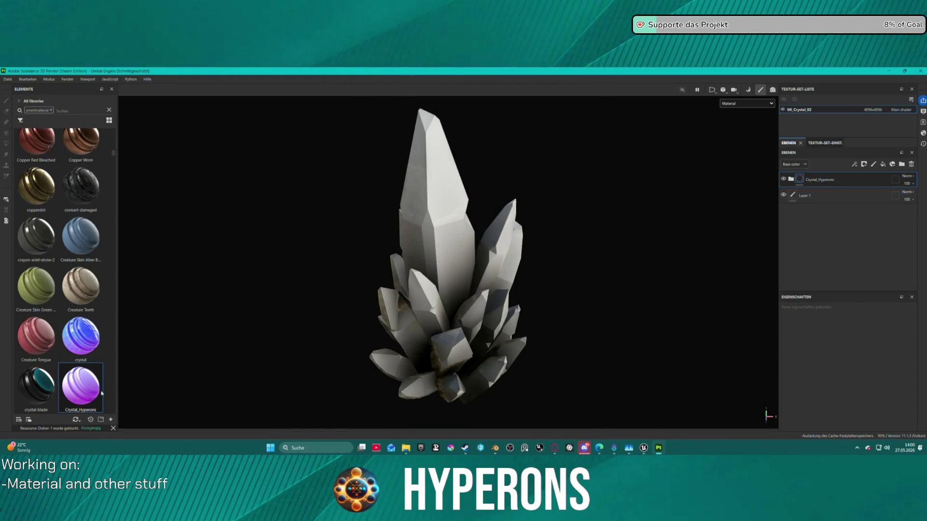
{"action": "mouse_move", "coordinate": [347, 277]}
{"action": "left_mouse_down", "text": "alt"}
{"action": "mouse_move", "coordinate": [521, 251]}
{"action": "mouse_move", "coordinate": [615, 209]}
{"action": "mouse_move", "coordinate": [487, 184]}
{"action": "mouse_move", "coordinate": [746, 184]}
{"action": "left_mouse_up", "text": "alt"}
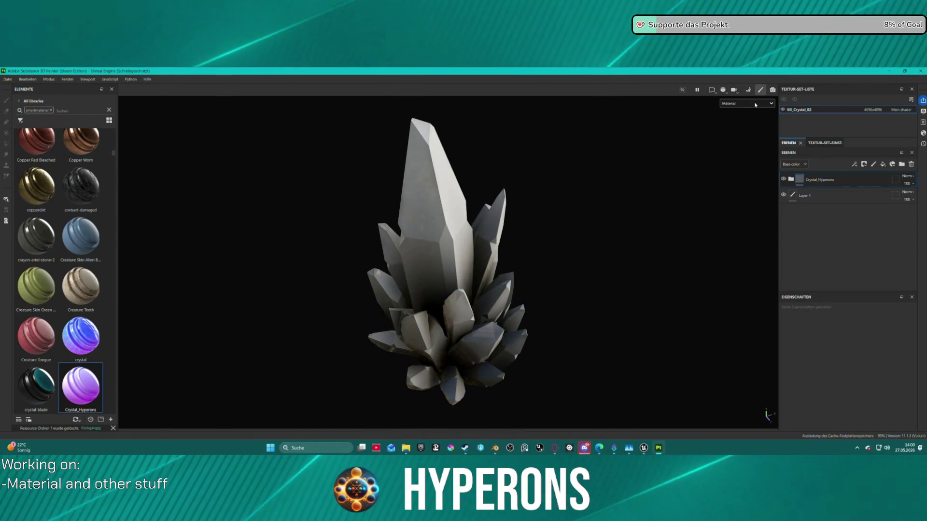
{"action": "left_click", "coordinate": [827, 143]}
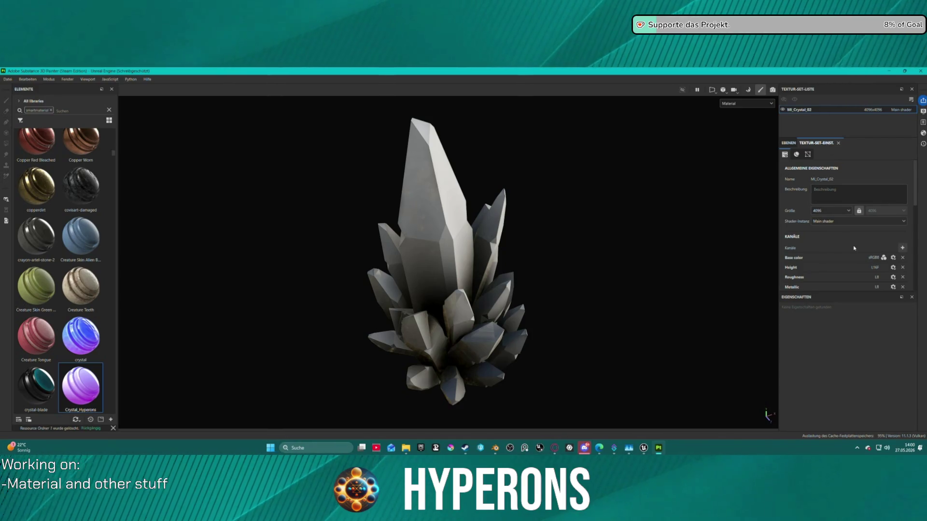
{"action": "scroll", "coordinate": [859, 250], "scroll_direction": "down", "scroll_amount": 3}
{"action": "scroll", "coordinate": [862, 203], "scroll_direction": "up", "scroll_amount": 1}
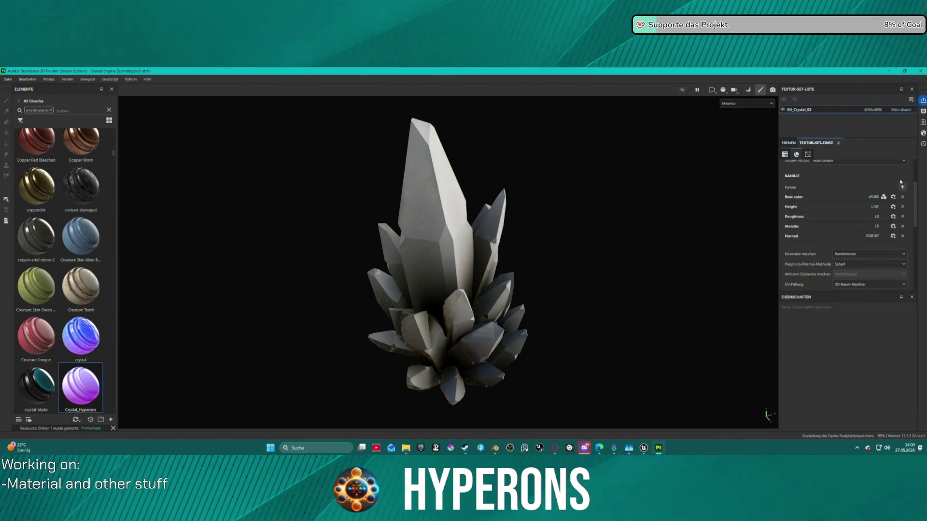
{"action": "left_click", "coordinate": [902, 187]}
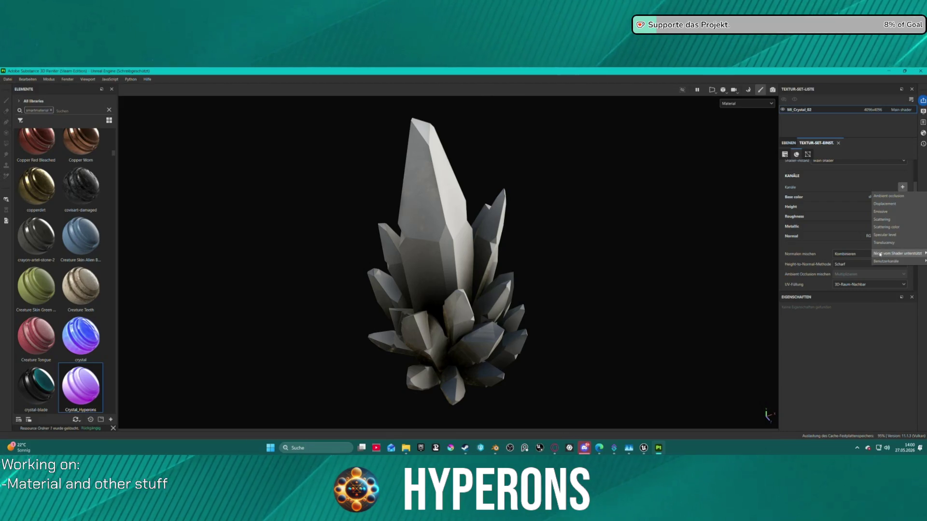
{"action": "mouse_move", "coordinate": [869, 254]}
{"action": "left_click", "coordinate": [849, 346]}
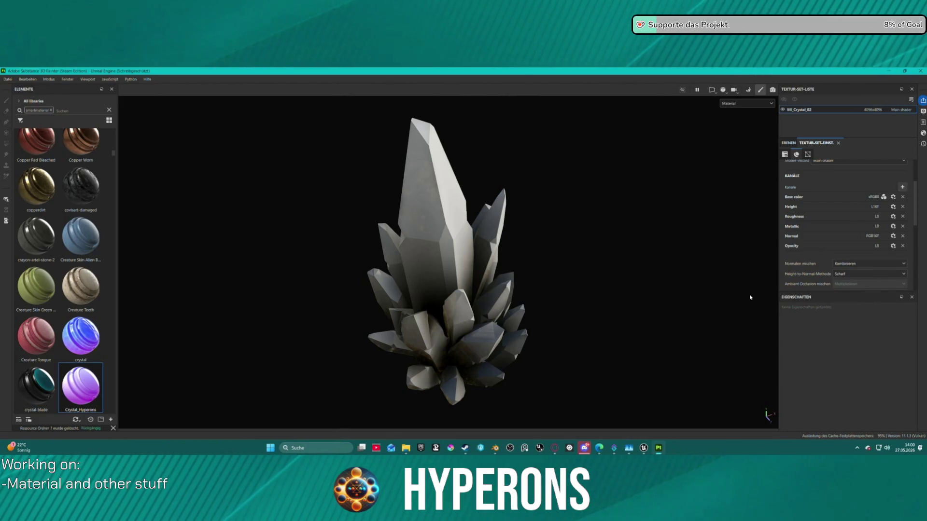
{"action": "left_click", "coordinate": [8, 79]}
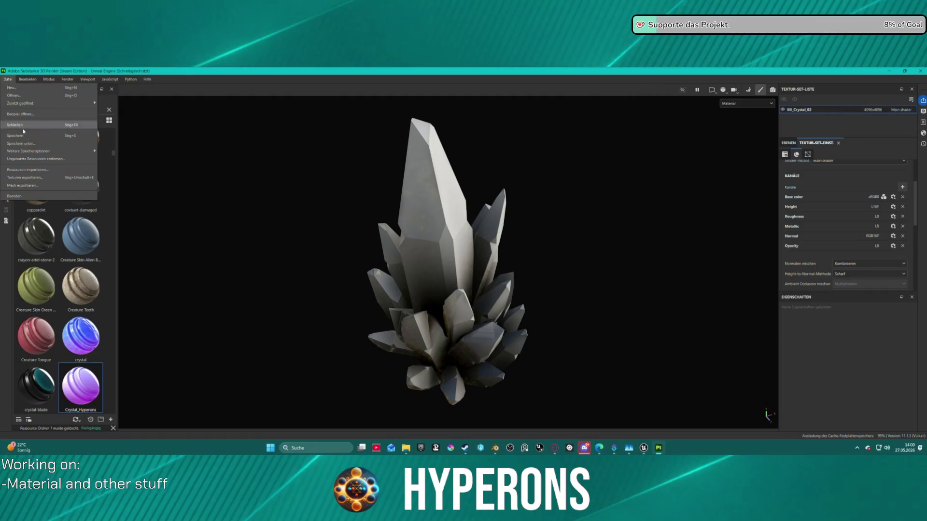
Export the crystal's textures using the custom output template.
{"action": "left_click", "coordinate": [59, 177]}
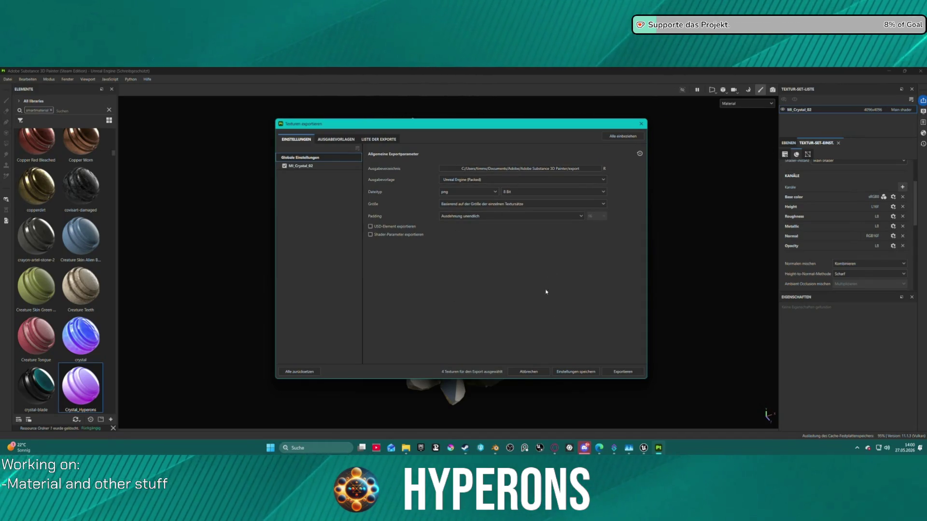
{"action": "left_click", "coordinate": [471, 179]}
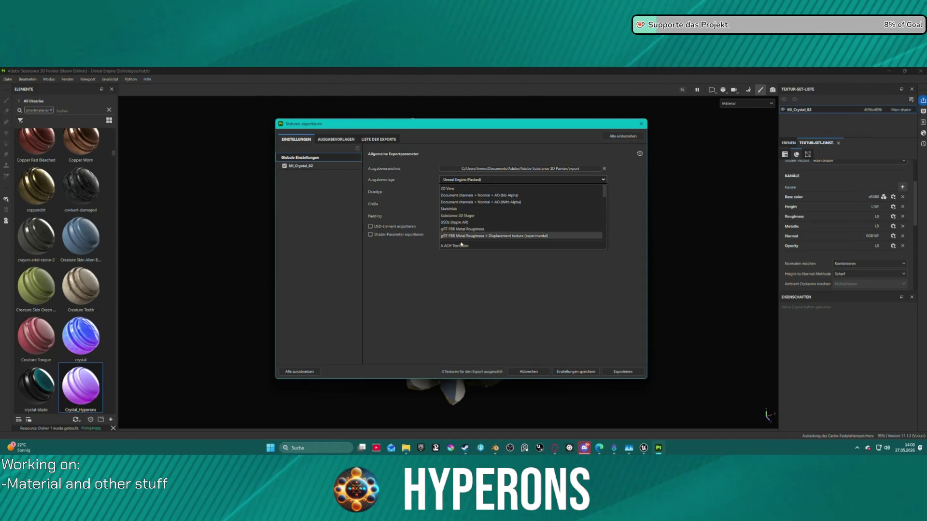
{"action": "left_click", "coordinate": [461, 245]}
{"action": "left_click", "coordinate": [623, 372]}
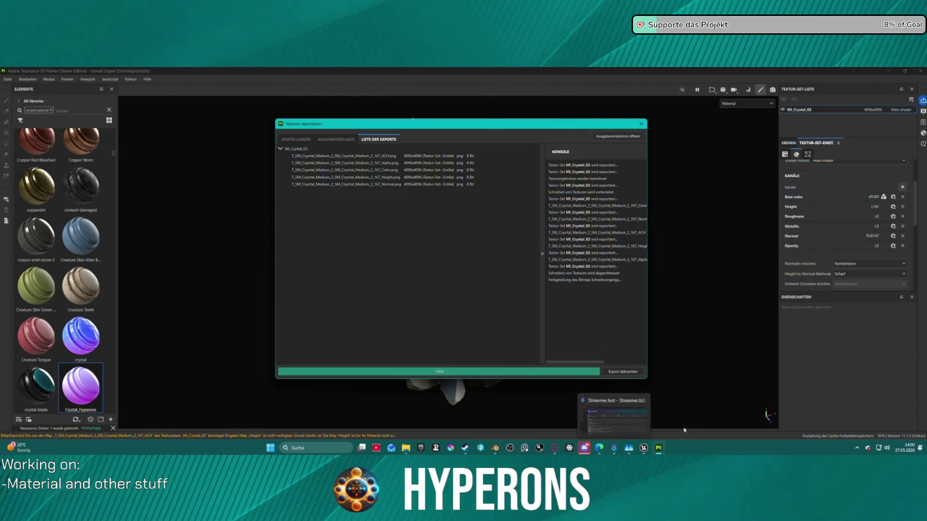
Switch back to the Unreal Editor level window.
{"action": "mouse_move", "coordinate": [647, 449]}
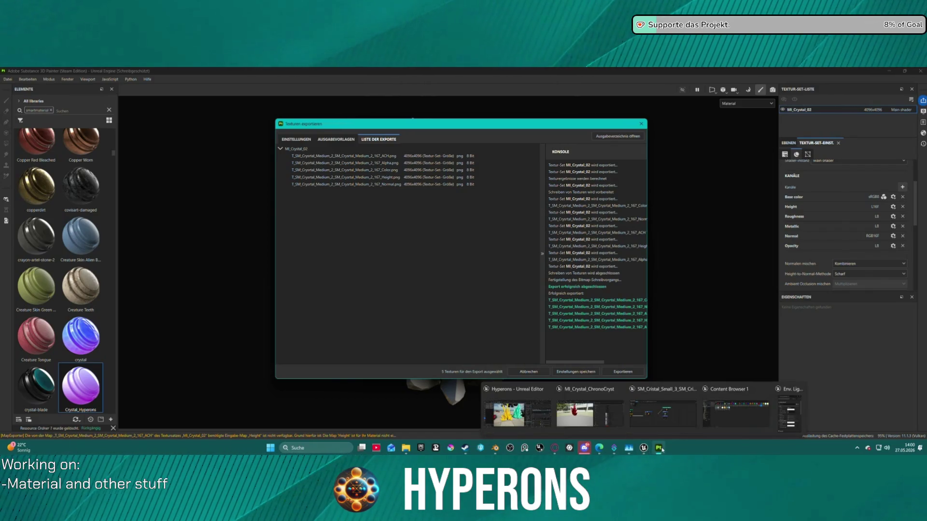
{"action": "left_click", "coordinate": [644, 449]}
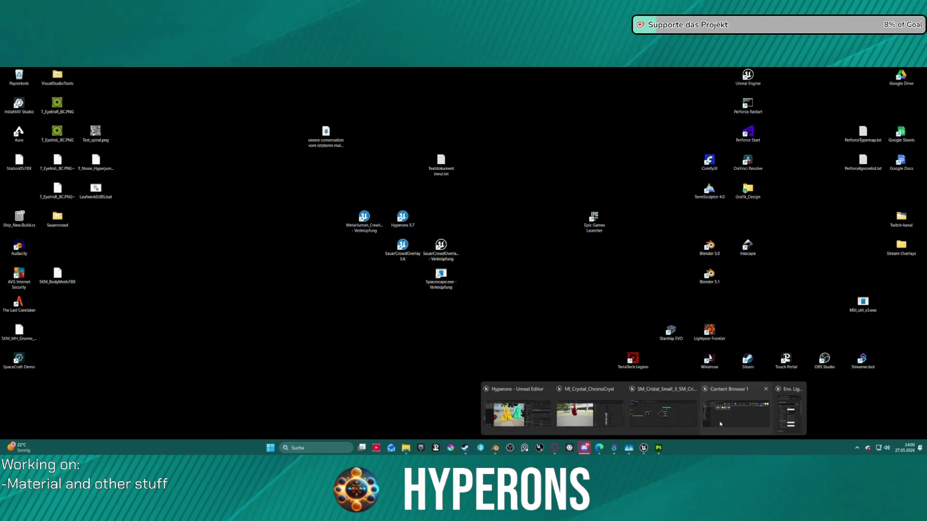
{"action": "left_click", "coordinate": [720, 424]}
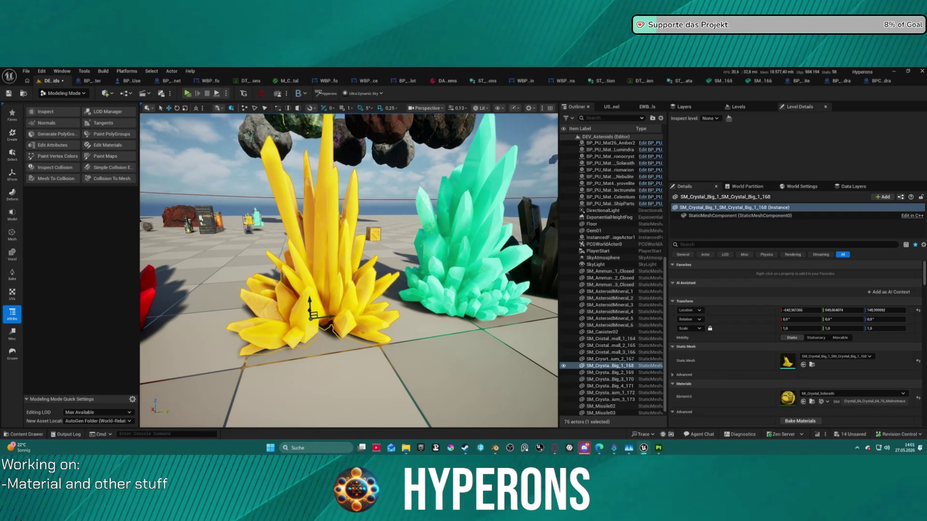
Open the crystal material instance and preview it on the crystal cluster mesh.
{"action": "double_click", "coordinate": [788, 397]}
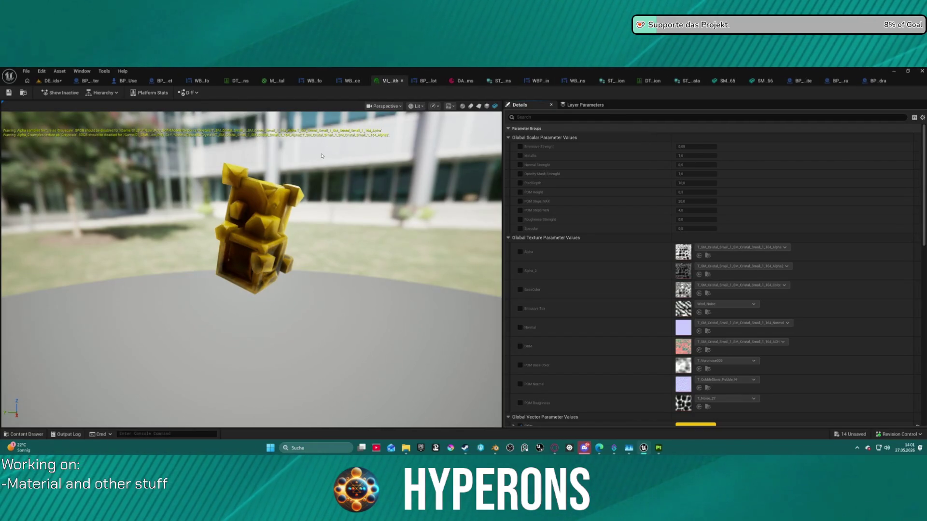
{"action": "left_click", "coordinate": [53, 80]}
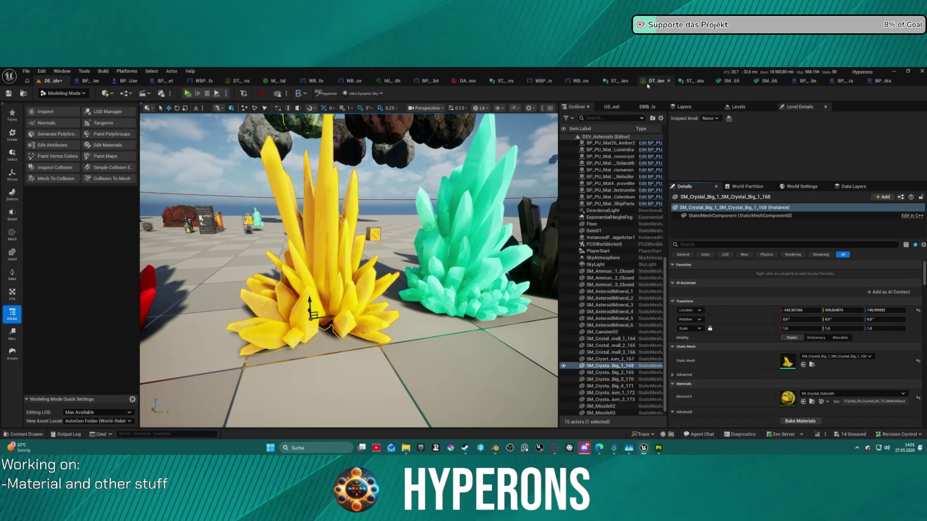
{"action": "left_click", "coordinate": [387, 82]}
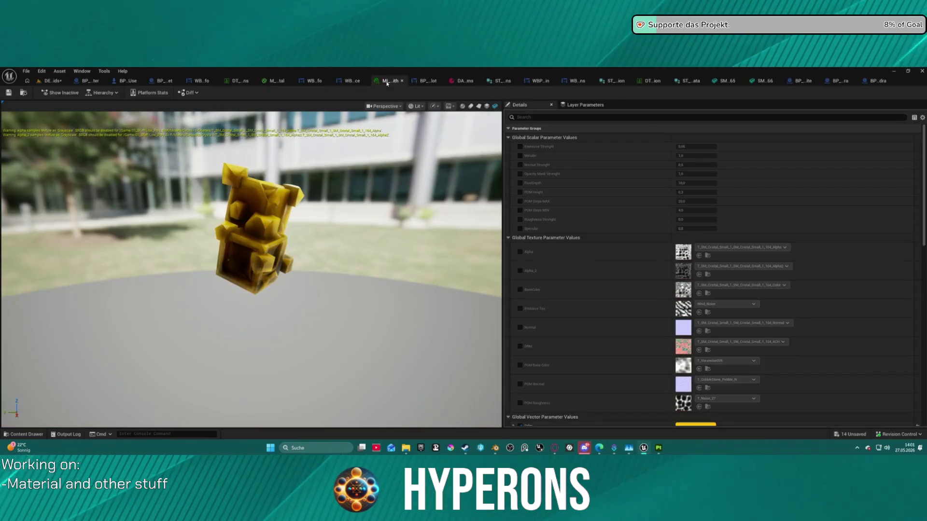
{"action": "left_click", "coordinate": [495, 106]}
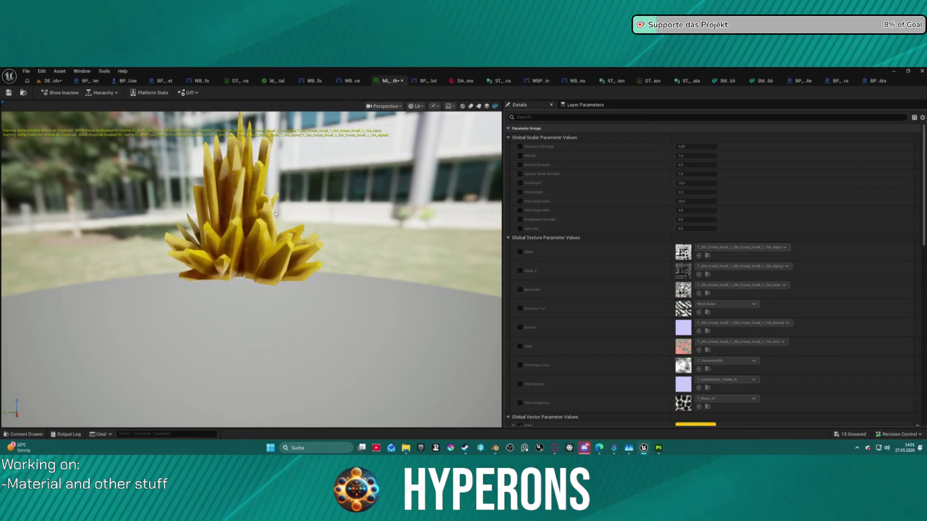
{"action": "scroll", "coordinate": [251, 208], "scroll_direction": "up", "scroll_amount": 5}
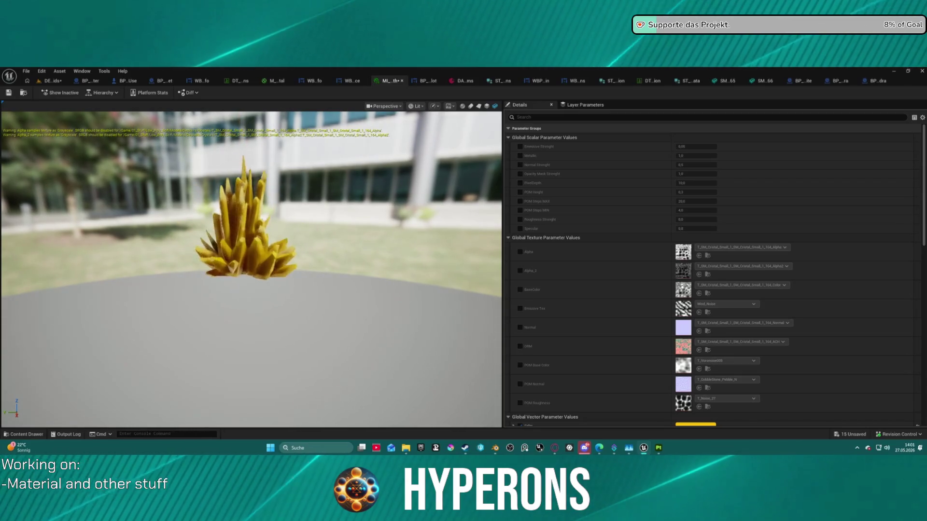
{"action": "mouse_move", "coordinate": [251, 207]}
{"action": "left_mouse_down"}
{"action": "mouse_move", "coordinate": [309, 203]}
{"action": "mouse_move", "coordinate": [364, 165]}
{"action": "left_mouse_up"}
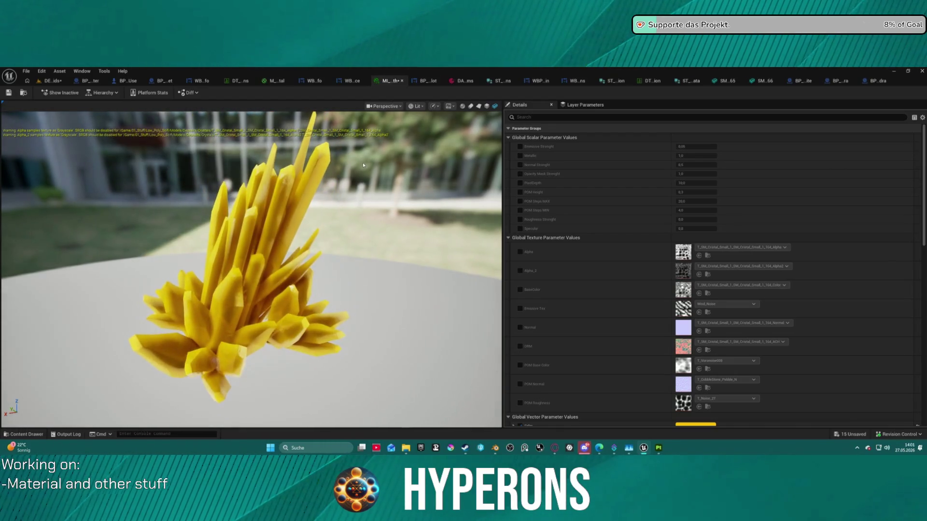
{"action": "scroll", "coordinate": [391, 184], "scroll_direction": "down", "scroll_amount": 3}
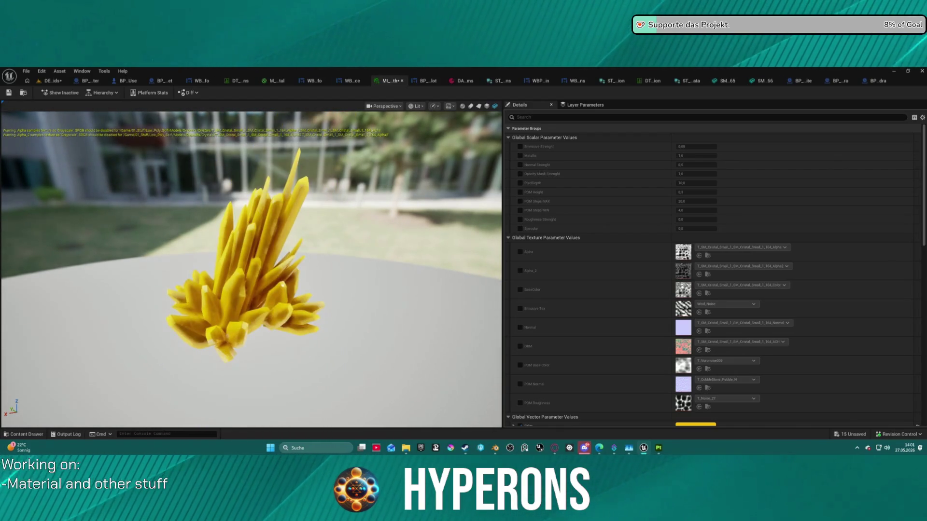
Enable overrides for Alpha, Alpha_2, BaseColor, Emissive Tex, Normal and the three POM textures.
{"action": "left_click", "coordinate": [521, 256]}
{"action": "left_click", "coordinate": [520, 271]}
{"action": "left_click", "coordinate": [520, 290]}
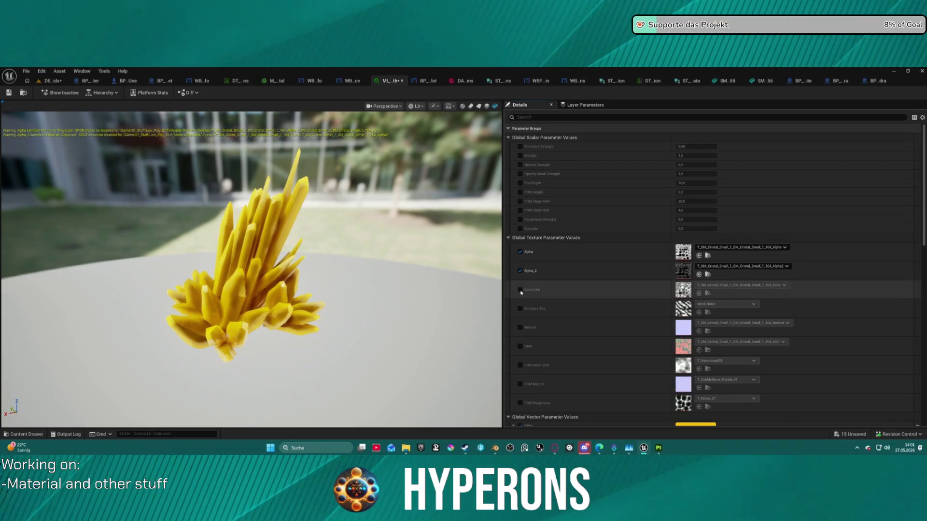
{"action": "left_click", "coordinate": [520, 309]}
{"action": "left_click", "coordinate": [520, 327]}
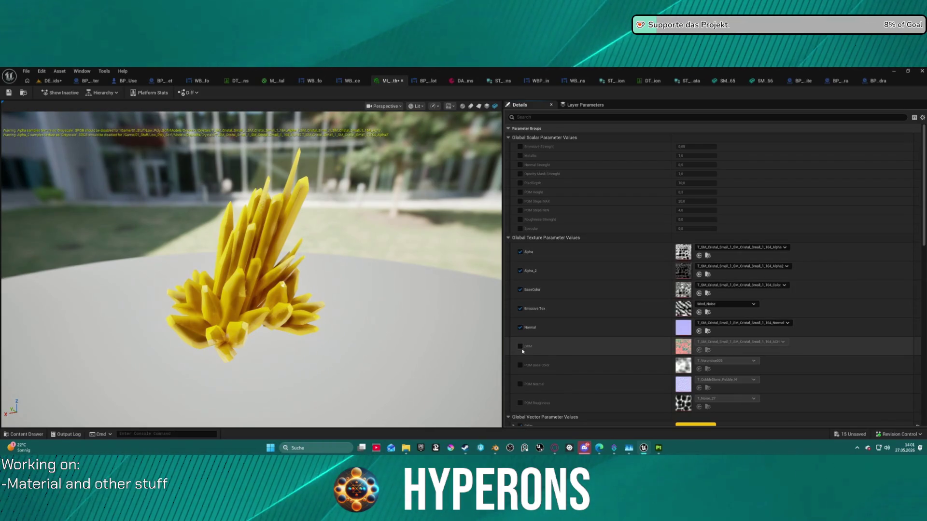
{"action": "left_click", "coordinate": [520, 385]}
{"action": "left_click", "coordinate": [520, 404]}
{"action": "left_click", "coordinate": [520, 365]}
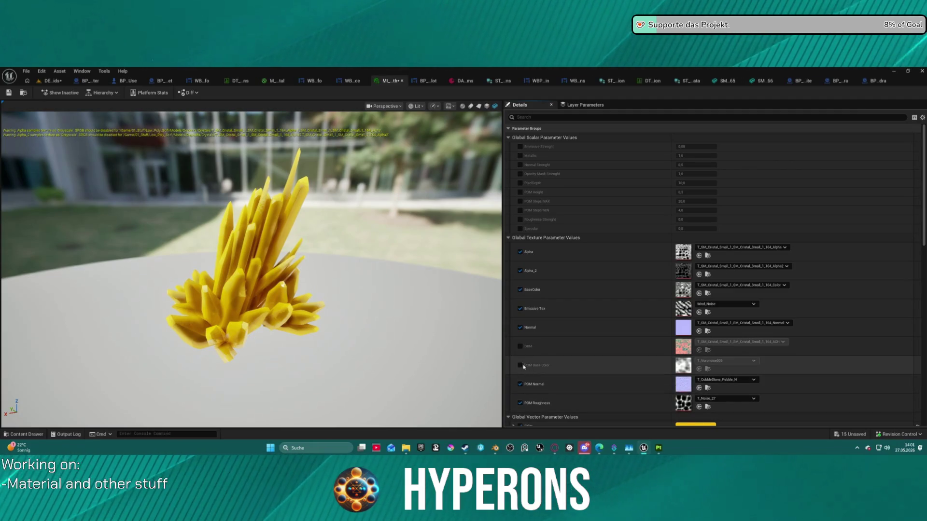
Search 'serpe' and set POM Normal to serpentine_1_normal.
{"action": "left_click", "coordinate": [714, 380]}
{"action": "type", "text": "sep"}
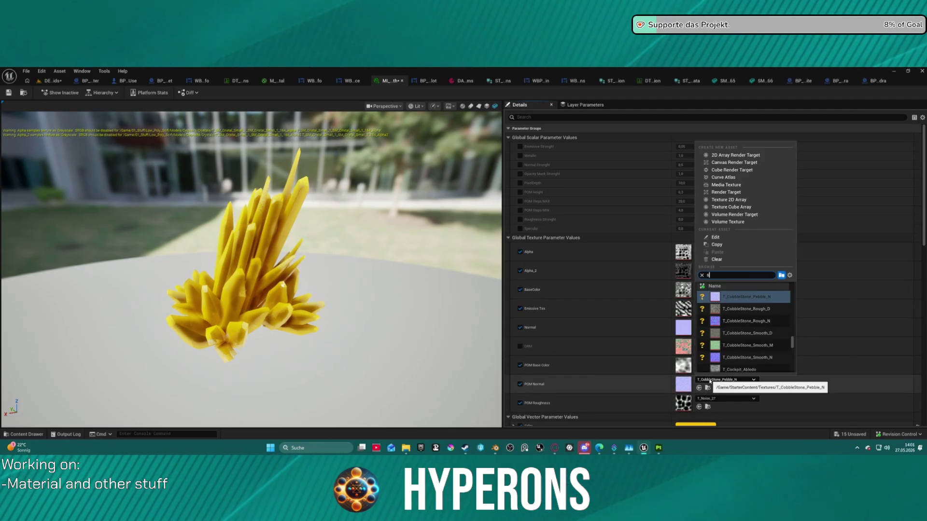
{"action": "key", "text": "BackSpace"}
{"action": "type", "text": "rpen"}
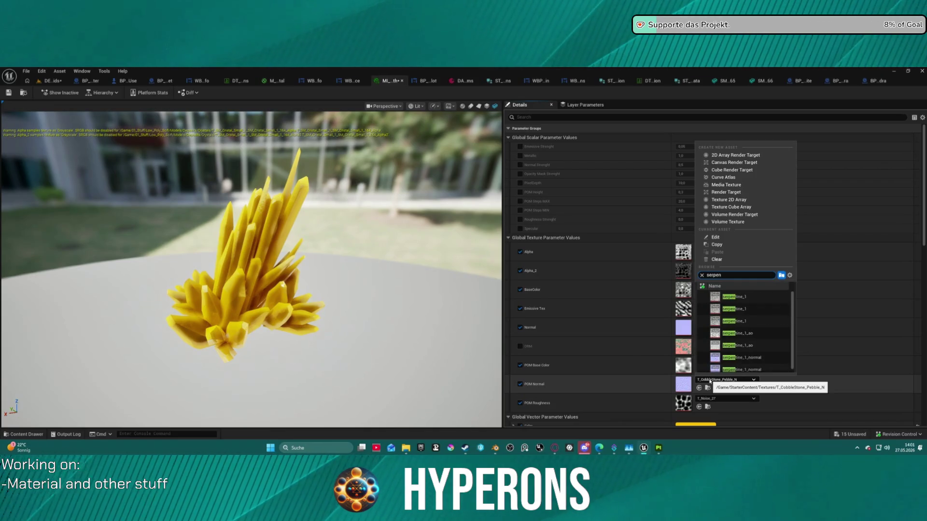
{"action": "left_click", "coordinate": [741, 358]}
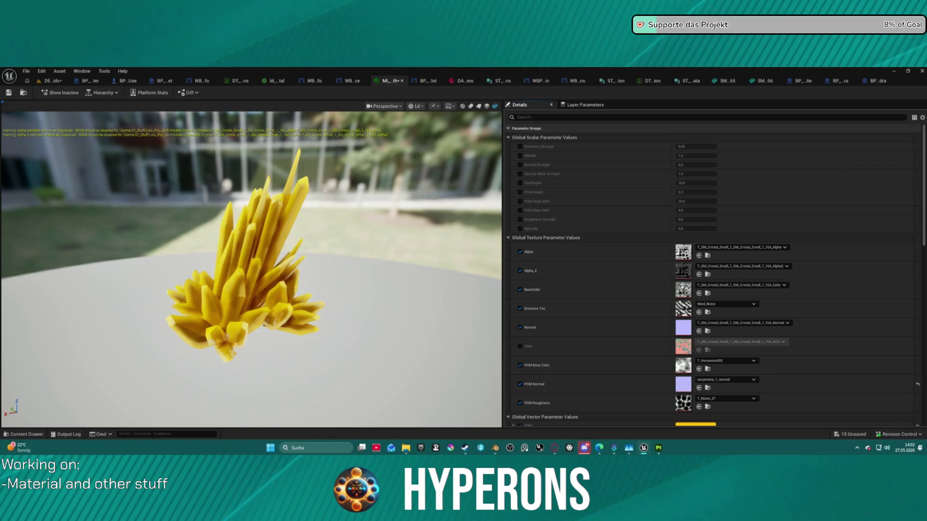
Assign the new Crystal_Medium_2 textures to Alpha, BaseColor and Alpha_2, then return to Painter.
{"action": "mouse_move", "coordinate": [647, 72]}
{"action": "left_mouse_down"}
{"action": "mouse_move", "coordinate": [649, 147]}
{"action": "mouse_move", "coordinate": [678, 263]}
{"action": "mouse_move", "coordinate": [683, 250]}
{"action": "left_mouse_up"}
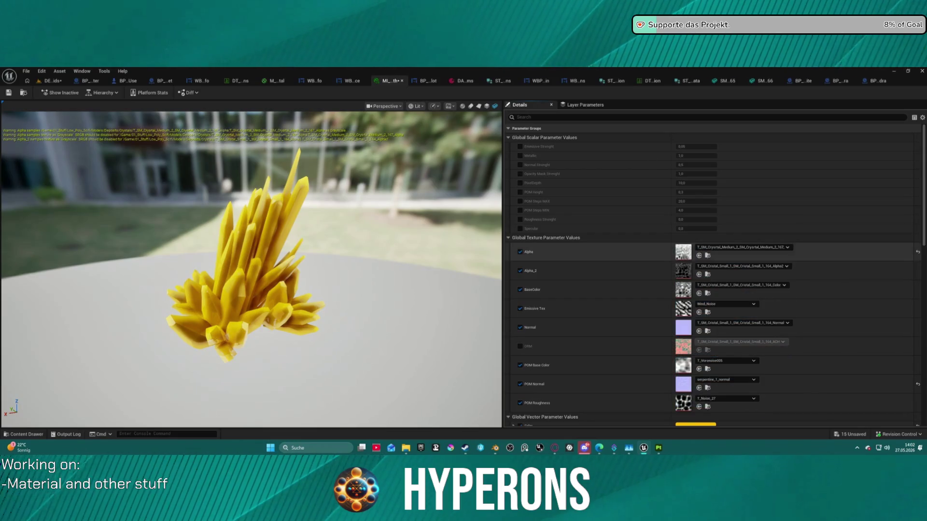
{"action": "left_click_drag", "start_coordinate": [647, 73], "coordinate": [688, 292]}
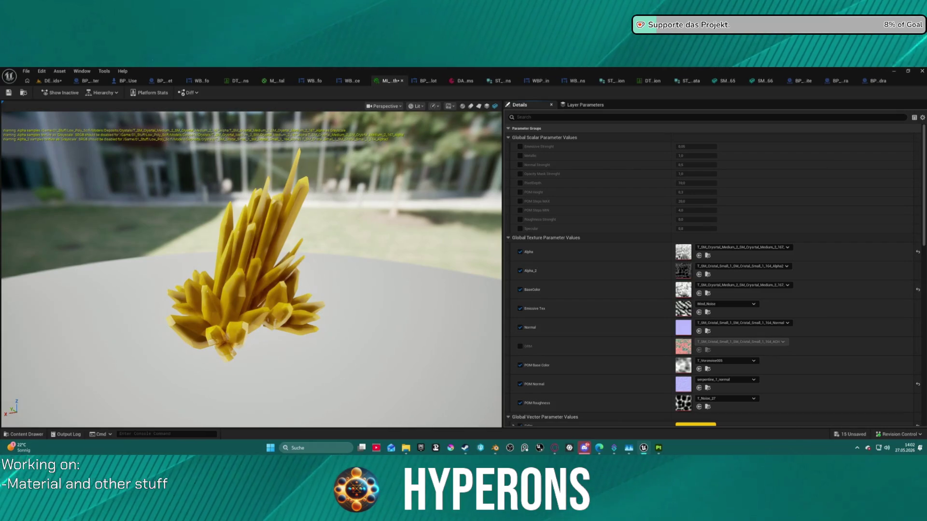
{"action": "mouse_move", "coordinate": [647, 73]}
{"action": "left_mouse_down"}
{"action": "mouse_move", "coordinate": [681, 213]}
{"action": "mouse_move", "coordinate": [683, 271]}
{"action": "left_mouse_up"}
{"action": "left_click_drag", "start_coordinate": [647, 73], "coordinate": [647, 72]}
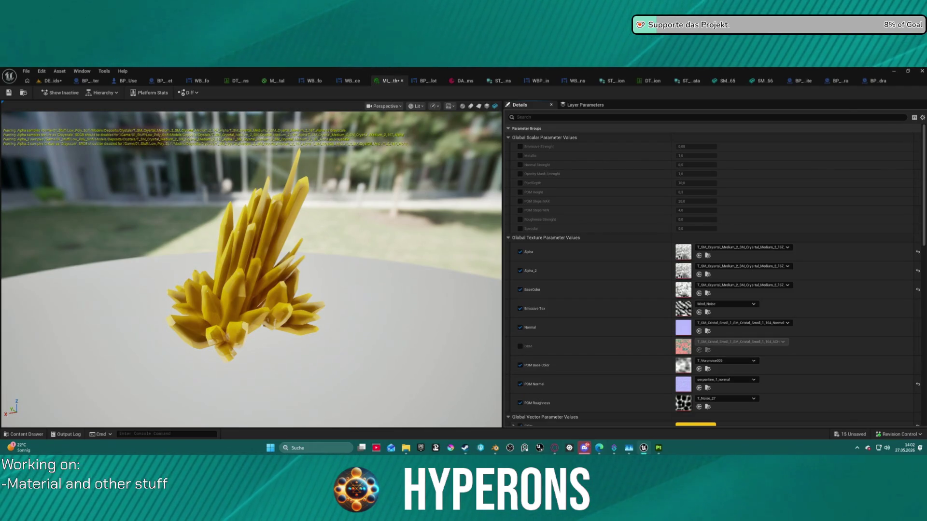
{"action": "key", "text": "alt+Tab"}
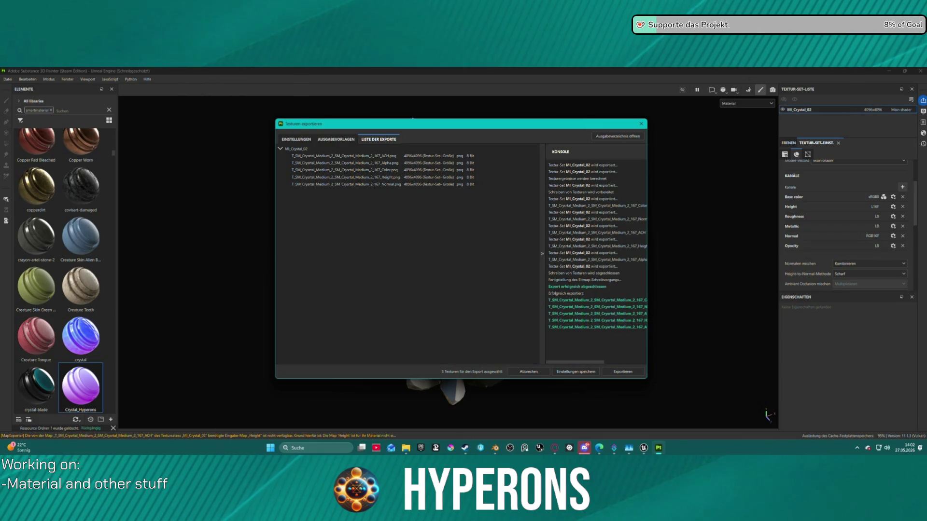
Enable the ORM override and assign the exported ACH texture to the ORM slot.
{"action": "key", "text": "alt+Tab"}
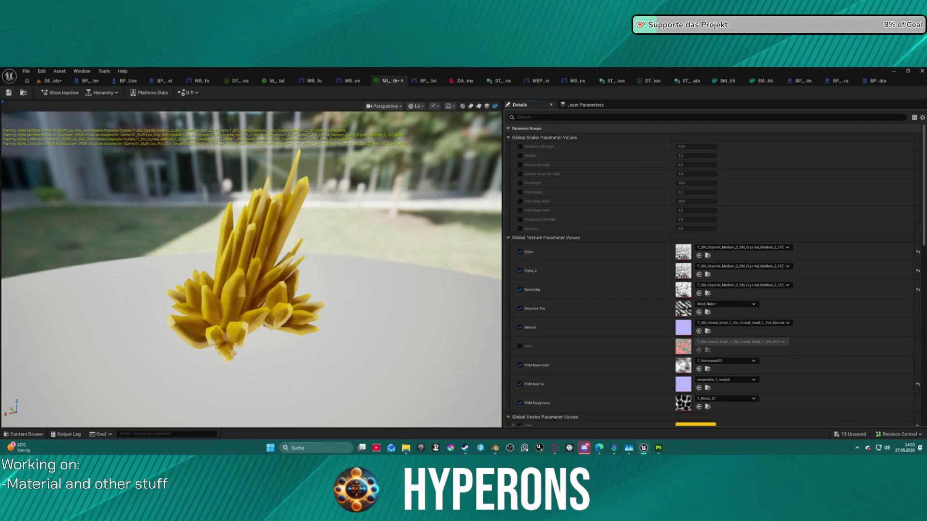
{"action": "left_click", "coordinate": [659, 448]}
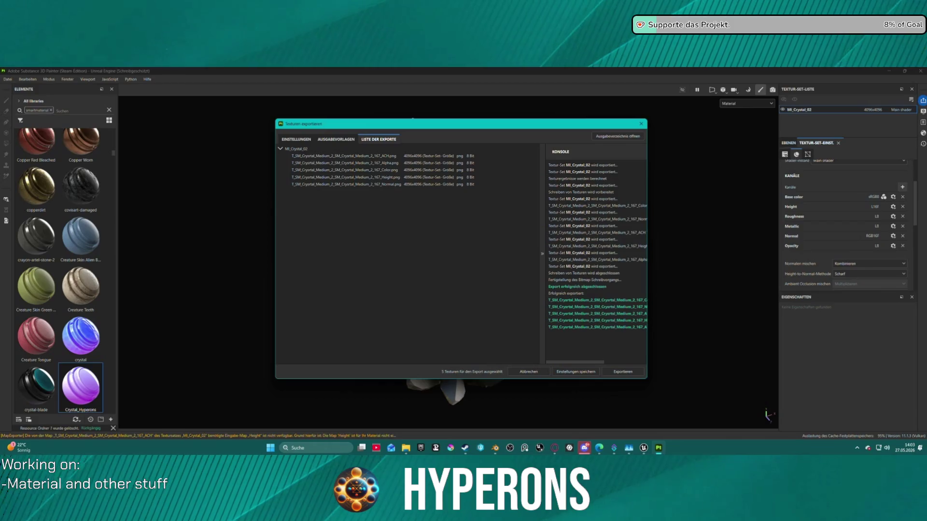
{"action": "key", "text": "alt+Tab"}
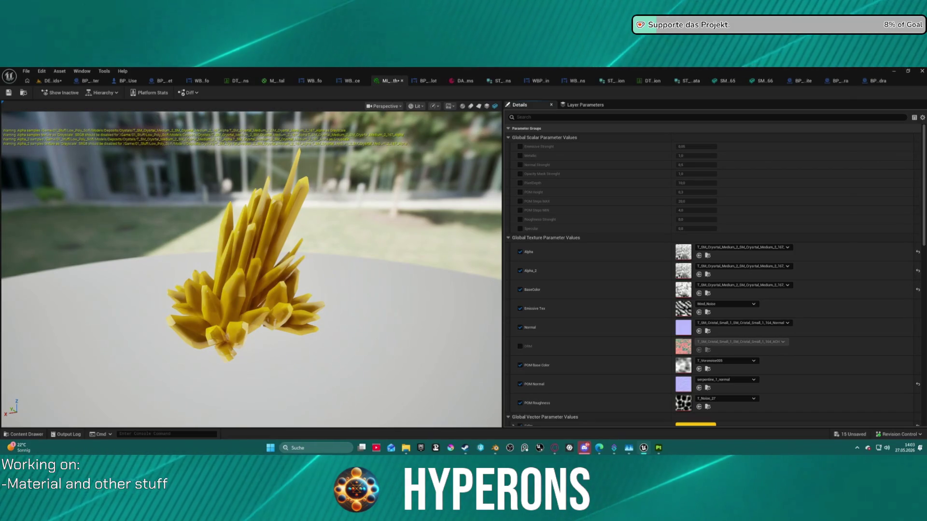
{"action": "mouse_move", "coordinate": [643, 416]}
{"action": "left_mouse_down"}
{"action": "mouse_move", "coordinate": [657, 374]}
{"action": "mouse_move", "coordinate": [688, 348]}
{"action": "mouse_move", "coordinate": [693, 356]}
{"action": "left_mouse_up"}
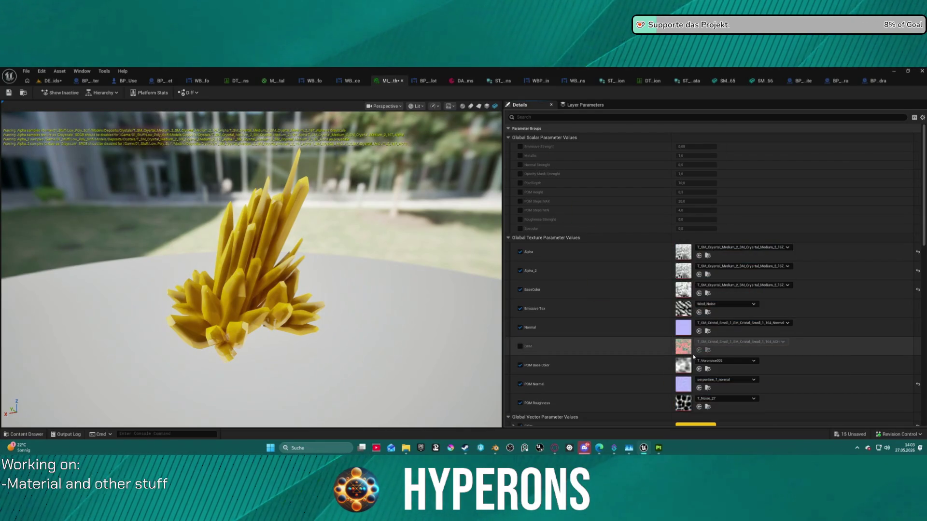
{"action": "left_click", "coordinate": [519, 346]}
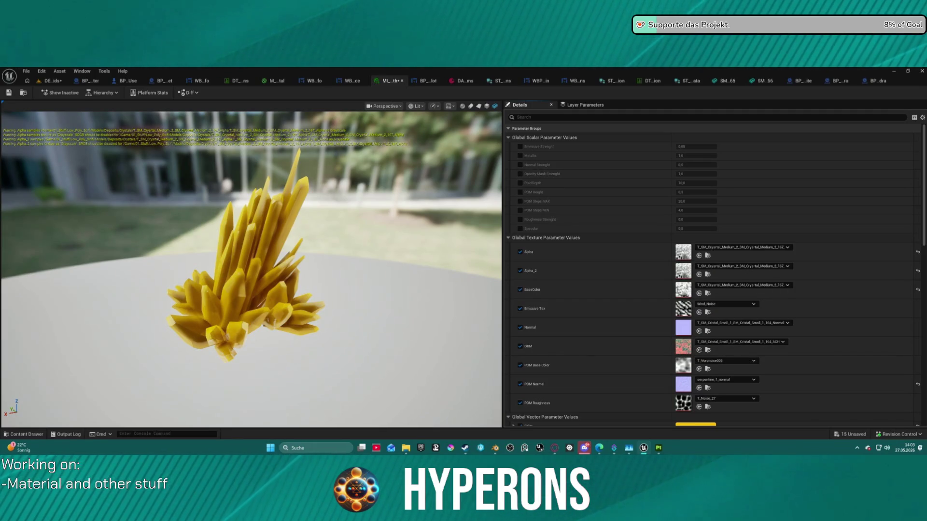
{"action": "mouse_move", "coordinate": [926, 163]}
{"action": "left_mouse_down"}
{"action": "mouse_move", "coordinate": [674, 163]}
{"action": "mouse_move", "coordinate": [709, 367]}
{"action": "mouse_move", "coordinate": [681, 351]}
{"action": "left_mouse_up"}
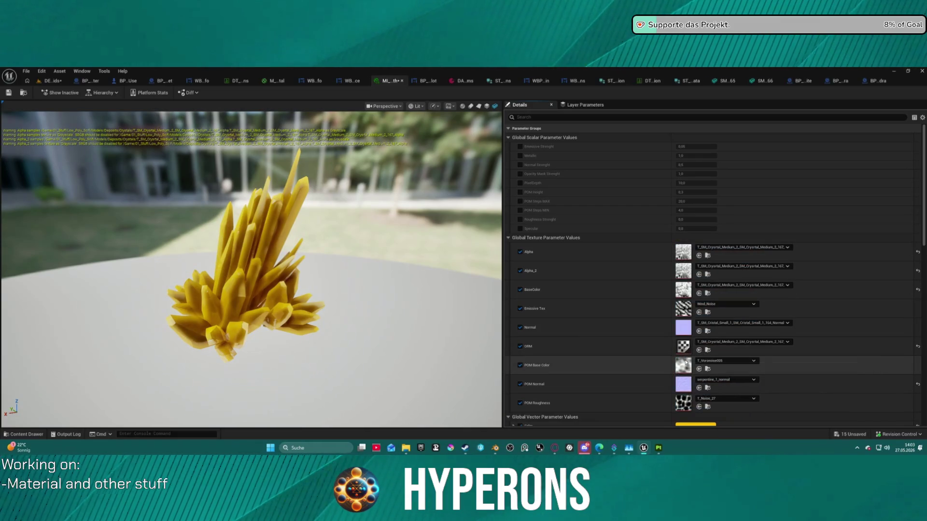
{"action": "left_click", "coordinate": [659, 449]}
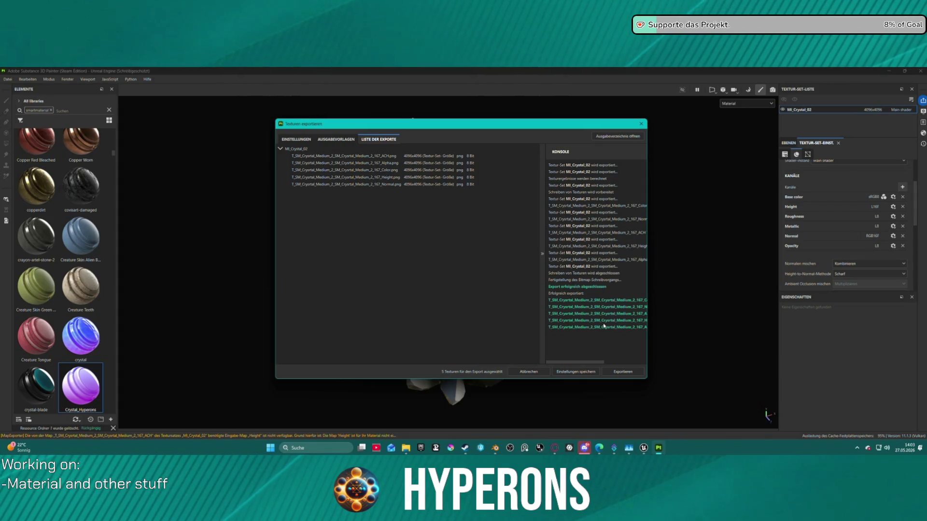
Open the texture export output folder, then return to the Unreal material instance.
{"action": "left_click", "coordinate": [612, 137]}
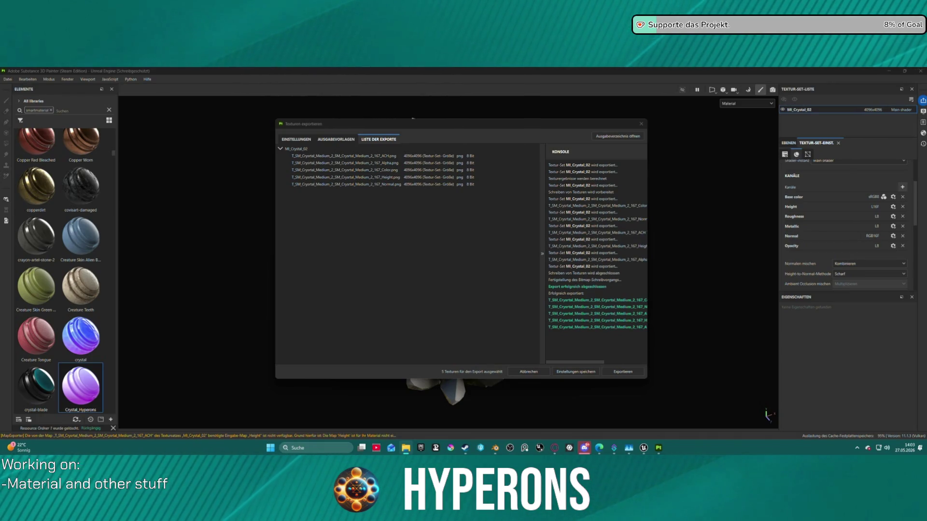
{"action": "key", "text": "alt+Tab"}
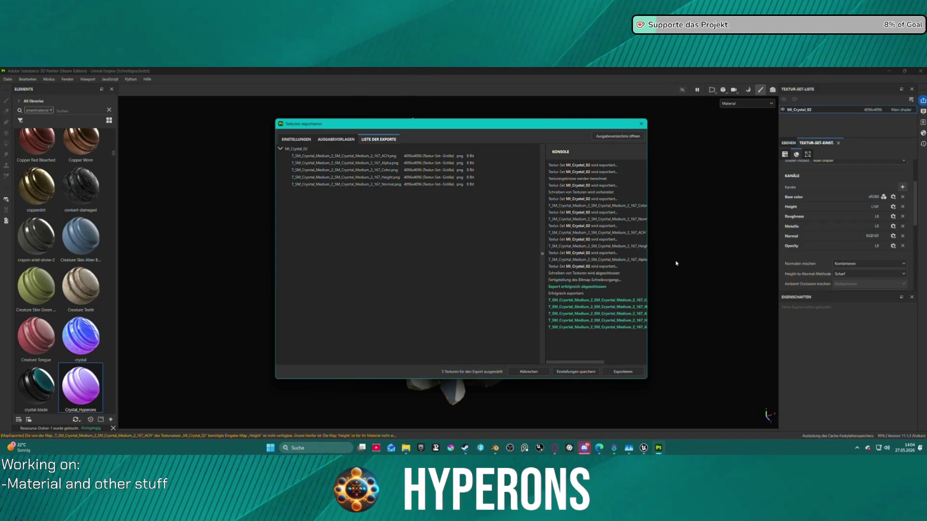
{"action": "key", "text": "alt+Tab"}
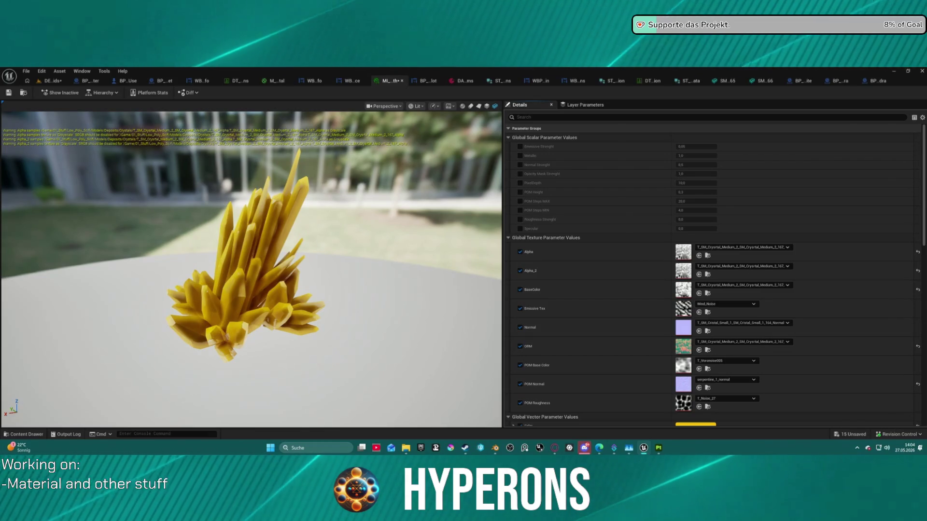
Assign the new crystal BaseColor and Normal textures and save the material instance.
{"action": "mouse_move", "coordinate": [917, 212]}
{"action": "left_mouse_down"}
{"action": "mouse_move", "coordinate": [772, 357]}
{"action": "mouse_move", "coordinate": [678, 292]}
{"action": "left_mouse_up"}
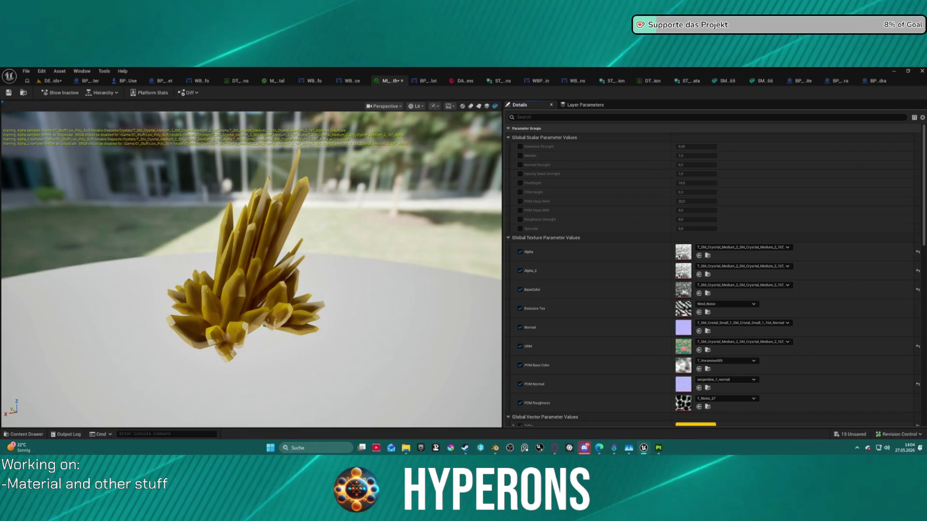
{"action": "mouse_move", "coordinate": [731, 81]}
{"action": "left_mouse_down"}
{"action": "mouse_move", "coordinate": [704, 306]}
{"action": "mouse_move", "coordinate": [683, 296]}
{"action": "mouse_move", "coordinate": [675, 338]}
{"action": "mouse_move", "coordinate": [683, 333]}
{"action": "left_mouse_up"}
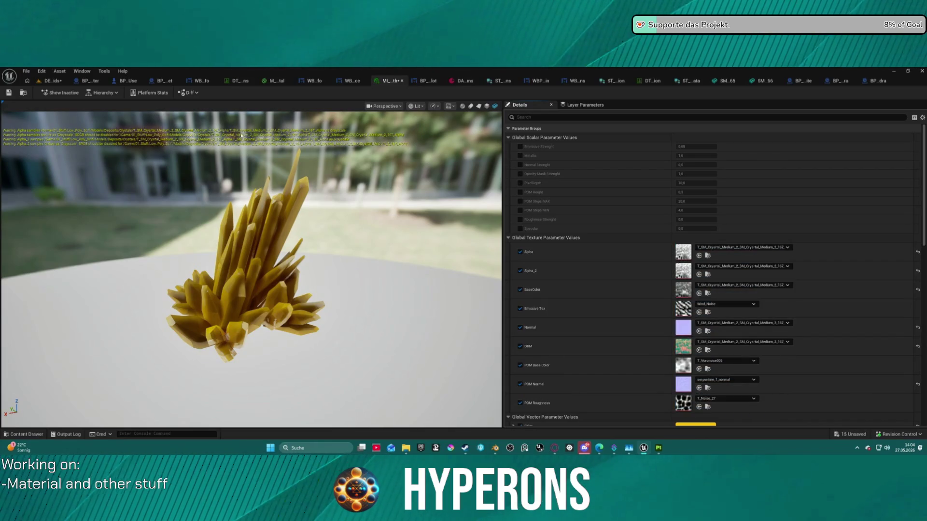
{"action": "mouse_move", "coordinate": [251, 270]}
{"action": "left_mouse_down"}
{"action": "mouse_move", "coordinate": [212, 266]}
{"action": "mouse_move", "coordinate": [198, 232]}
{"action": "left_mouse_up"}
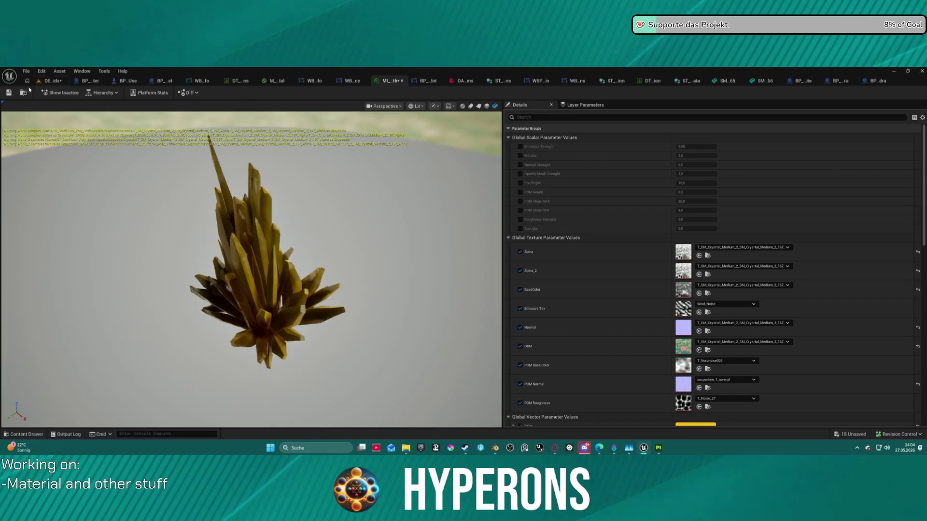
{"action": "left_click", "coordinate": [13, 92]}
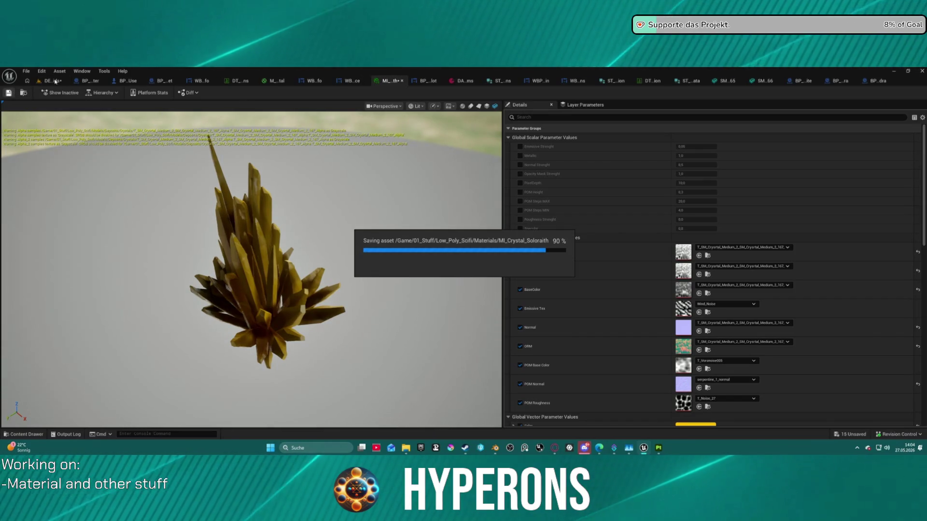
Frame the golden crystal cluster in the level view.
{"action": "left_click", "coordinate": [56, 81]}
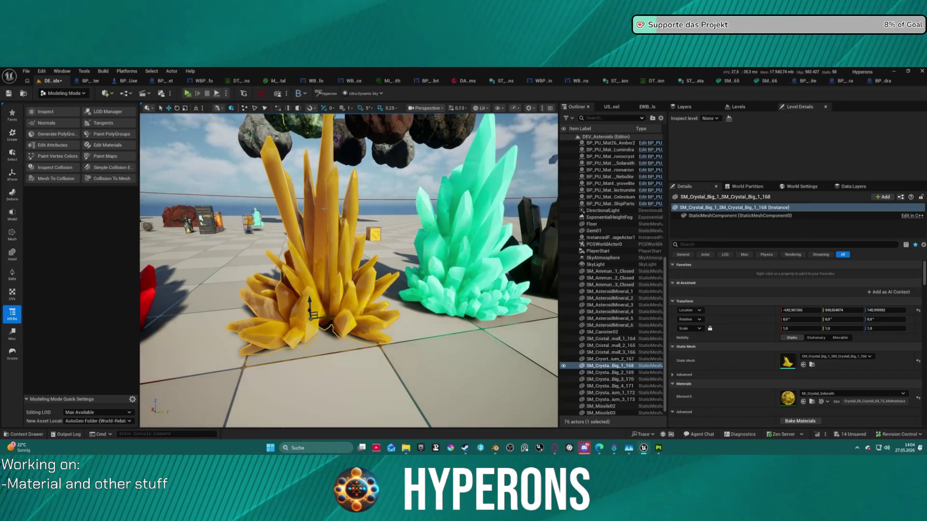
{"action": "left_click_drag", "start_coordinate": [347, 270], "coordinate": [347, 328]}
{"action": "key", "text": "f"}
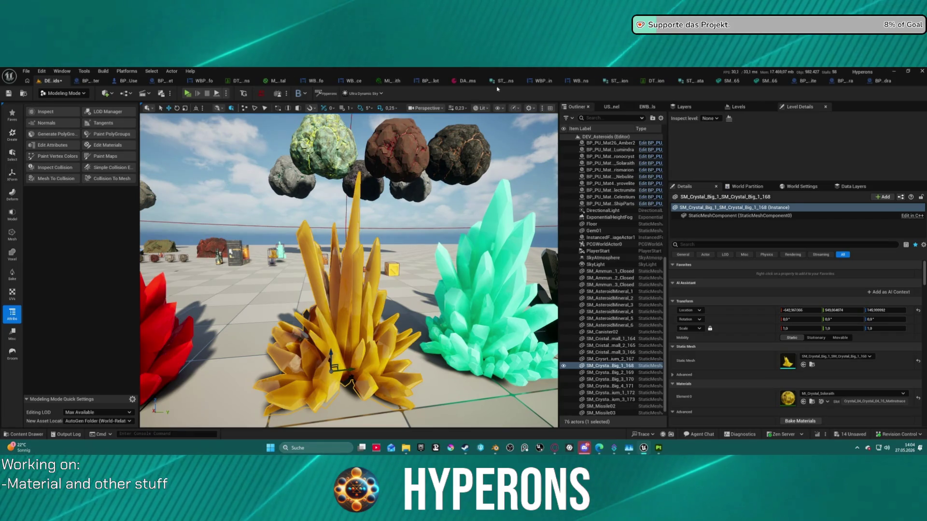
{"action": "left_click", "coordinate": [381, 79]}
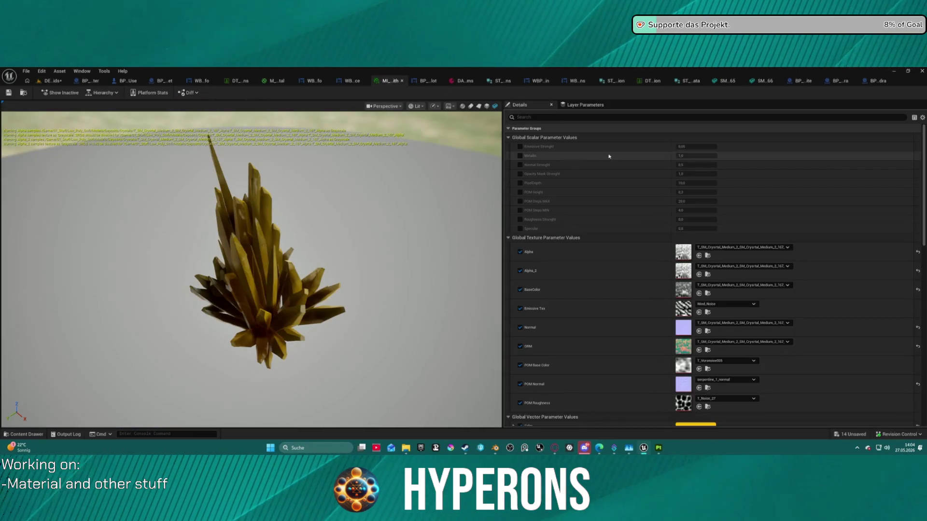
Override Emissive Strenght on MI_Crystal_Solorath and set it to 10.0.
{"action": "left_click", "coordinate": [521, 146]}
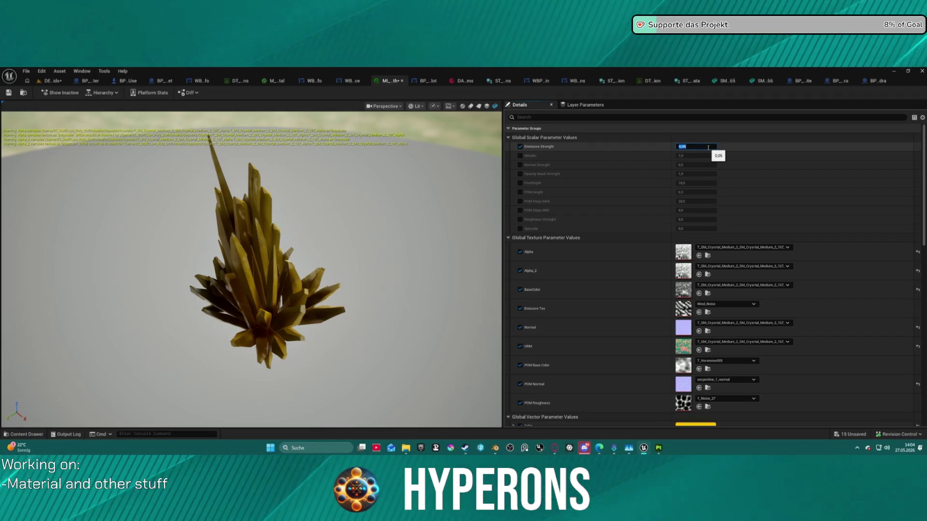
{"action": "key", "text": "Return"}
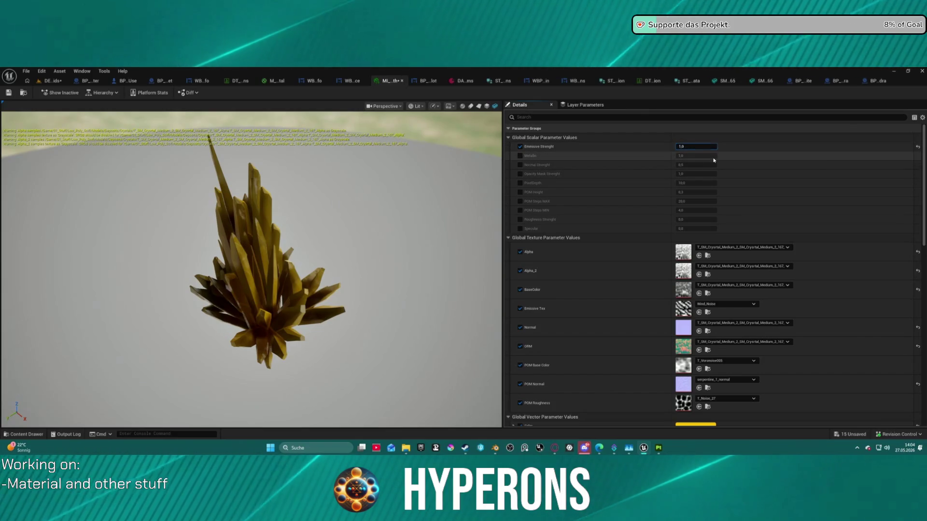
{"action": "left_click_drag", "start_coordinate": [696, 146], "coordinate": [639, 148]}
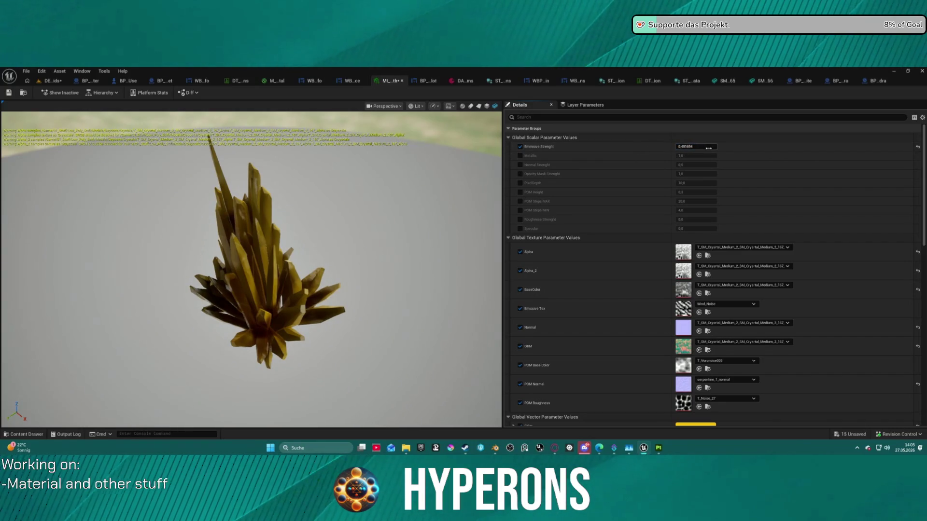
{"action": "left_click_drag", "start_coordinate": [696, 147], "coordinate": [686, 147]}
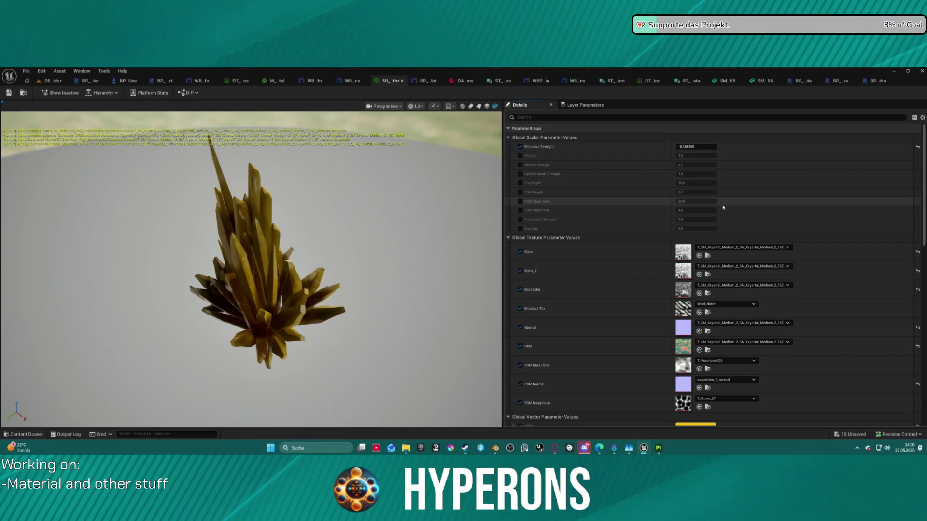
{"action": "left_click", "coordinate": [700, 146]}
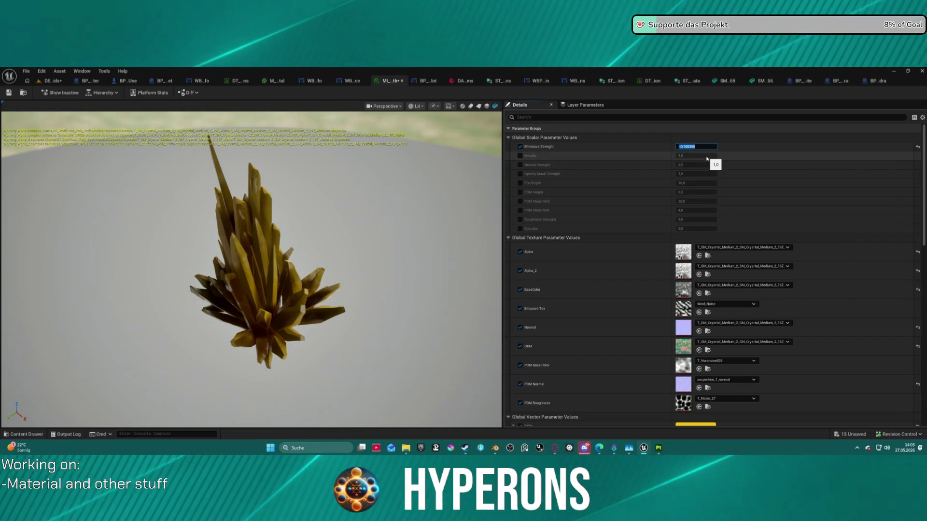
{"action": "type", "text": "10"}
{"action": "key", "text": "Return"}
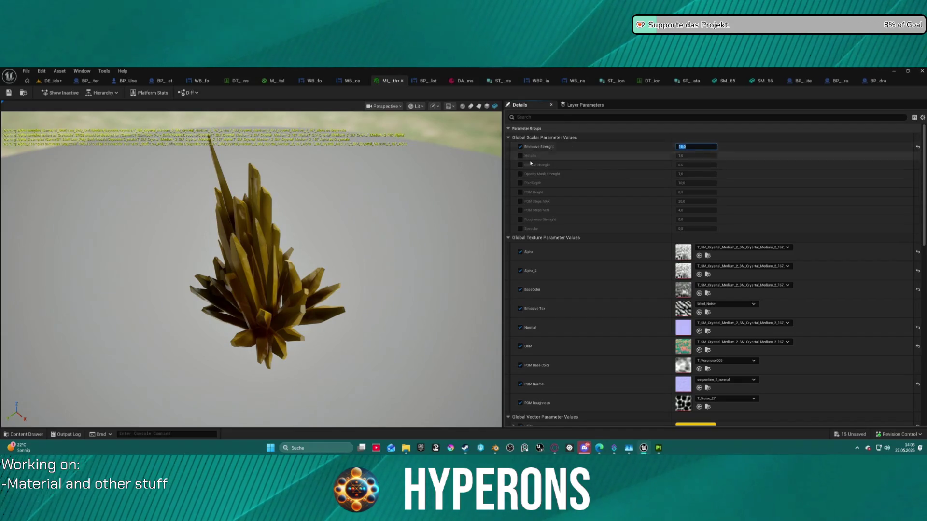
Save MI_Crystal_Solorath and return to the level editor.
{"action": "right_click", "coordinate": [635, 291], "text": "shift"}
{"action": "left_click", "coordinate": [638, 271], "text": "shift"}
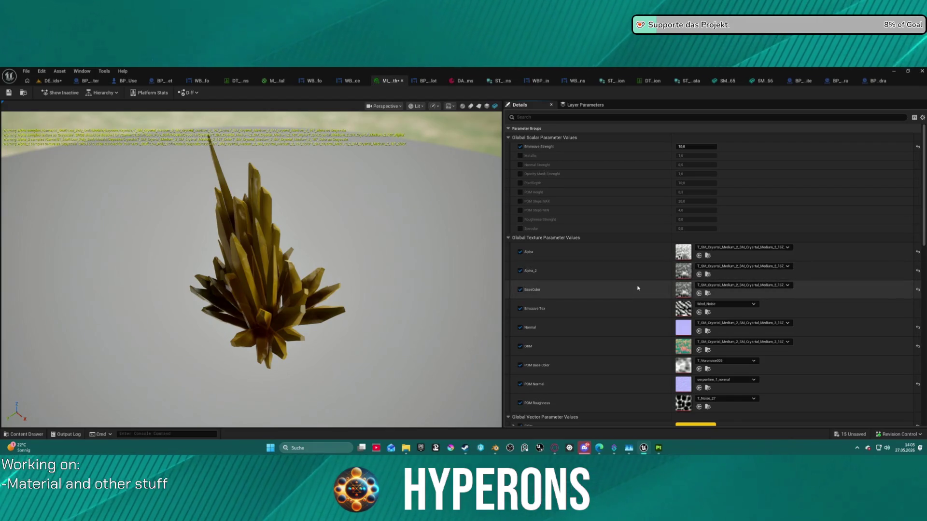
{"action": "left_click", "coordinate": [4, 94]}
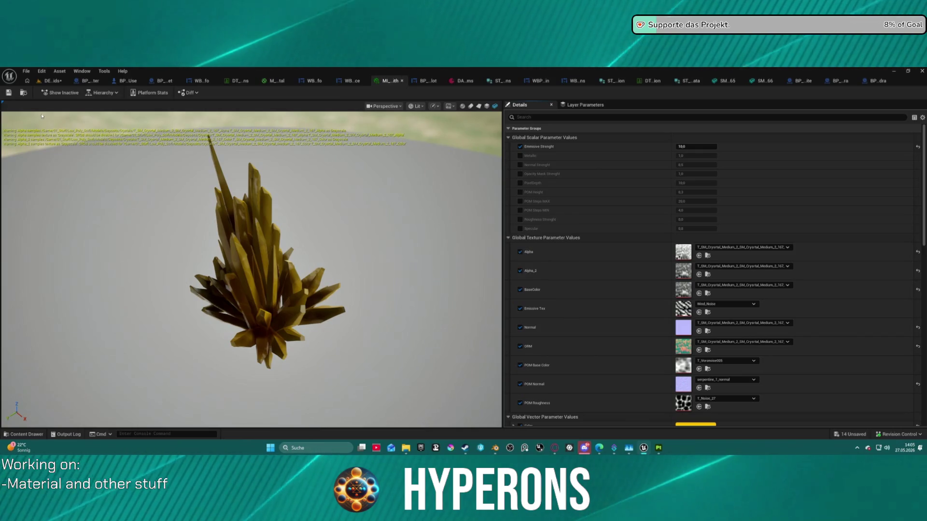
{"action": "left_click", "coordinate": [46, 81]}
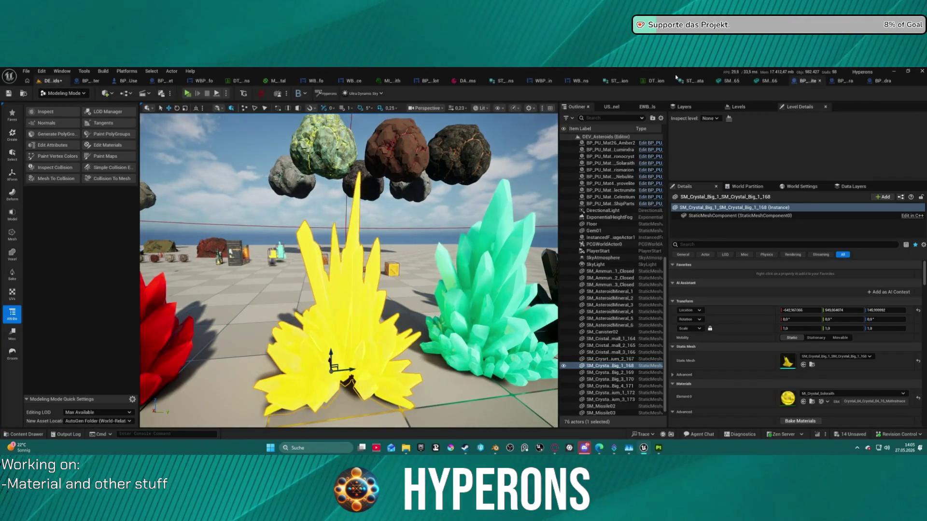
View the BPChild_HO_Crystal03_Lumindra Blueprint, then go back to the level editor.
{"action": "left_click", "coordinate": [389, 82]}
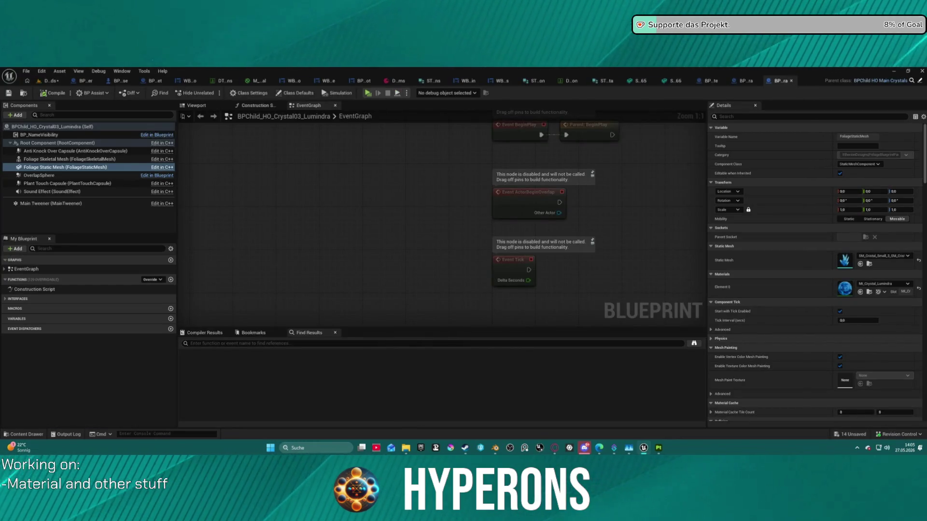
{"action": "left_click", "coordinate": [48, 81]}
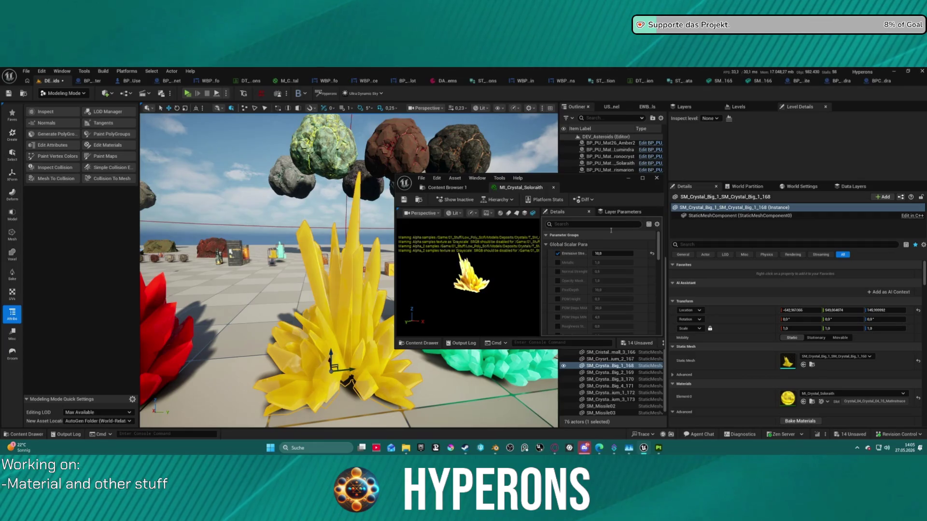
Try Emissive Strength values 5 and 1, settling on 3.0 for the yellow crystal.
{"action": "scroll", "coordinate": [475, 290], "scroll_direction": "up", "scroll_amount": 5}
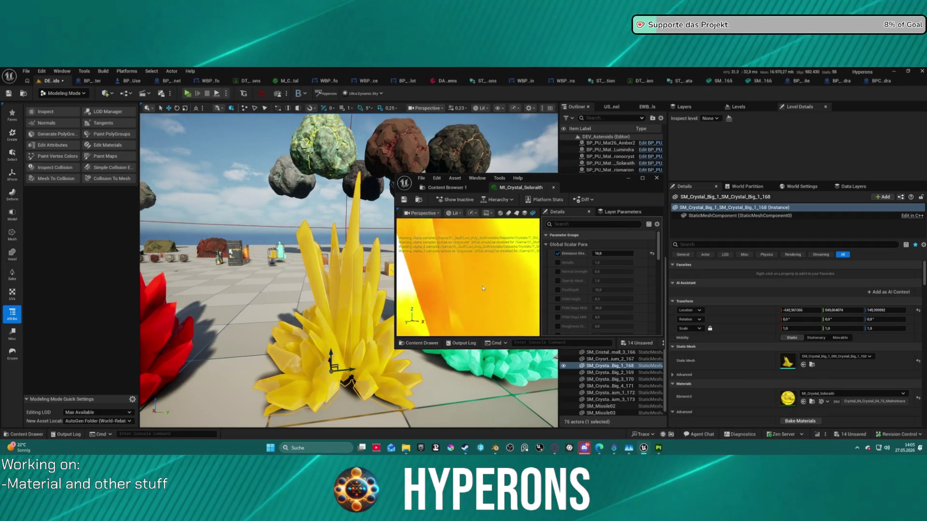
{"action": "scroll", "coordinate": [481, 287], "scroll_direction": "down", "scroll_amount": 3}
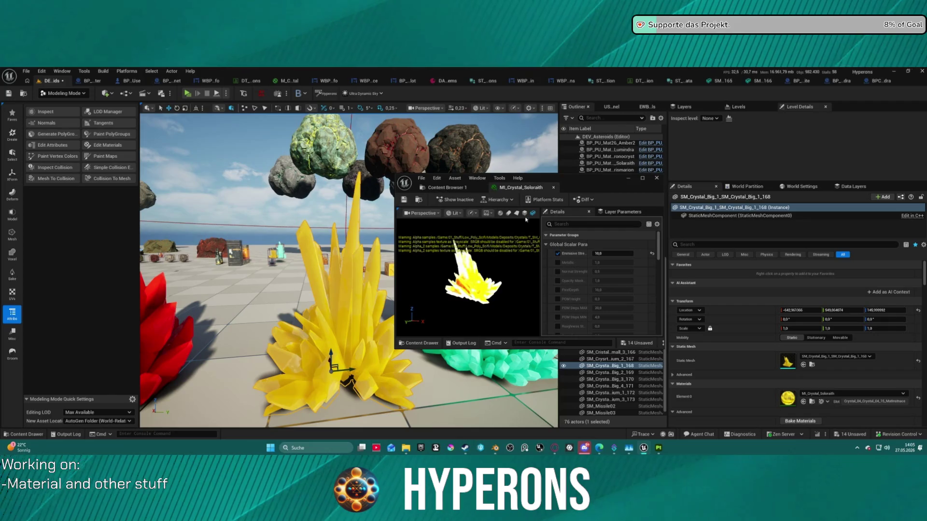
{"action": "left_click", "coordinate": [615, 256]}
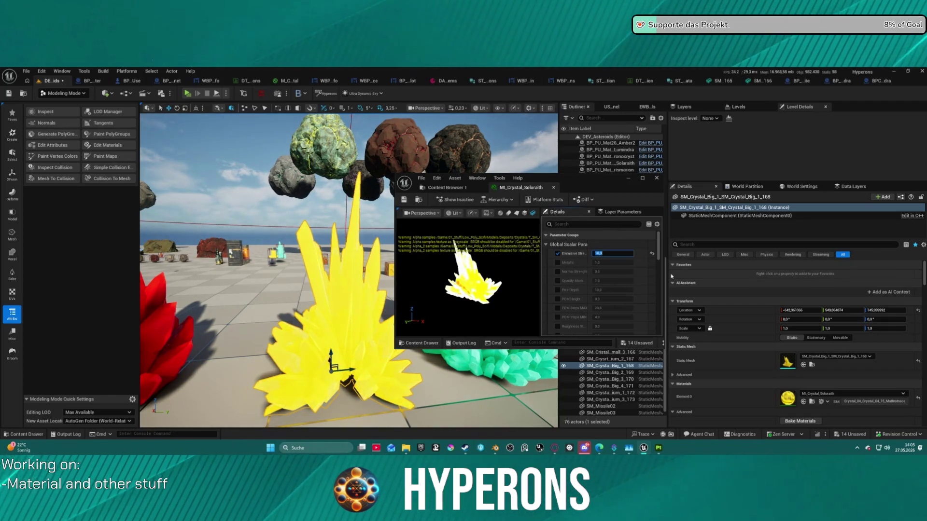
{"action": "key", "text": "Return"}
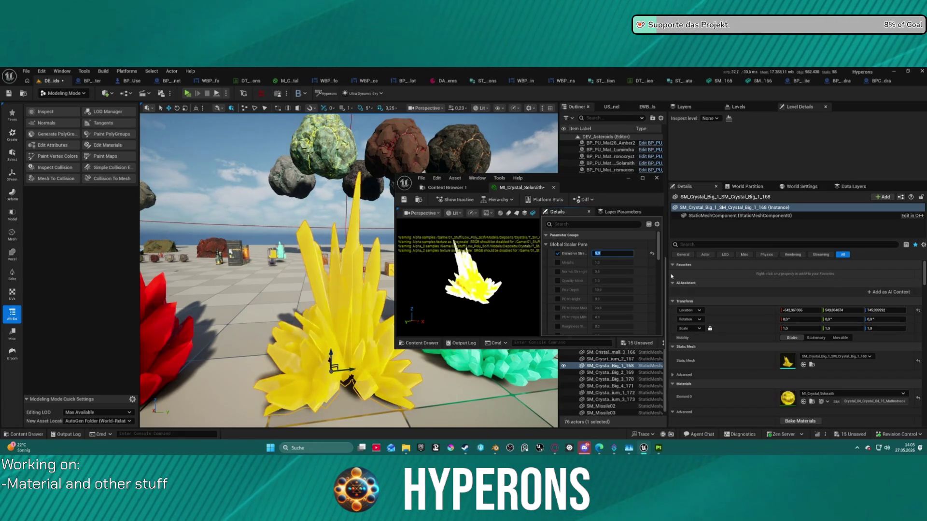
{"action": "type", "text": "1"}
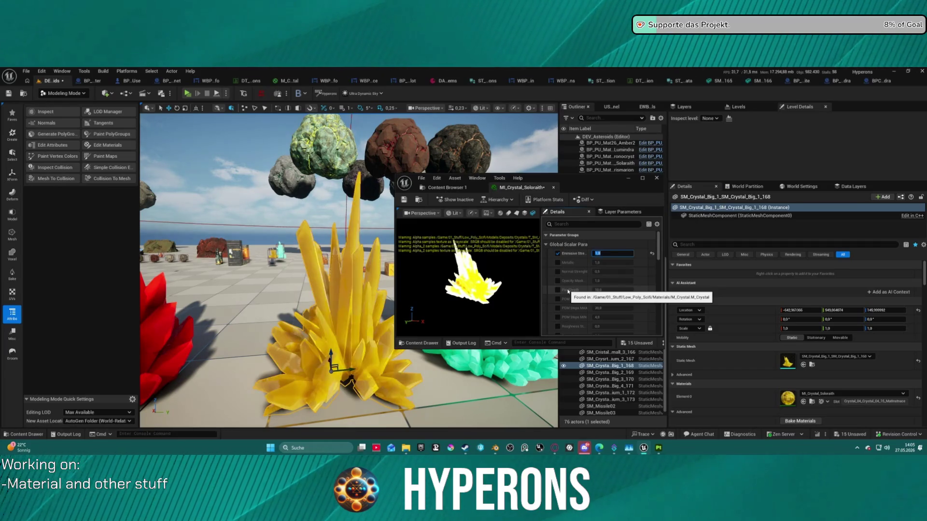
{"action": "key", "text": "Return"}
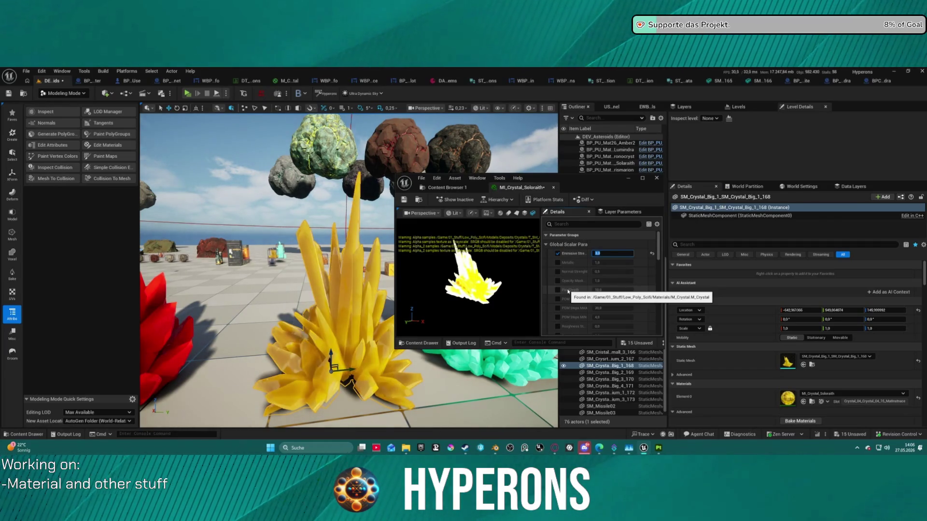
{"action": "left_click", "coordinate": [560, 201]}
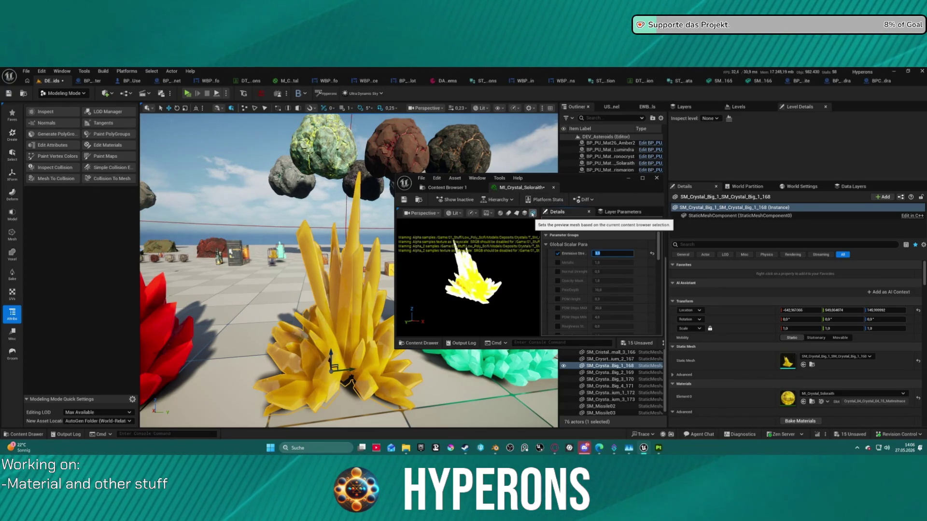
{"action": "type", "text": "3"}
{"action": "key", "text": "Return"}
Move the floating material editor window aside and close it.
{"action": "left_click", "coordinate": [487, 213]}
{"action": "left_click", "coordinate": [508, 228]}
{"action": "left_click_drag", "start_coordinate": [579, 189], "coordinate": [926, 178]}
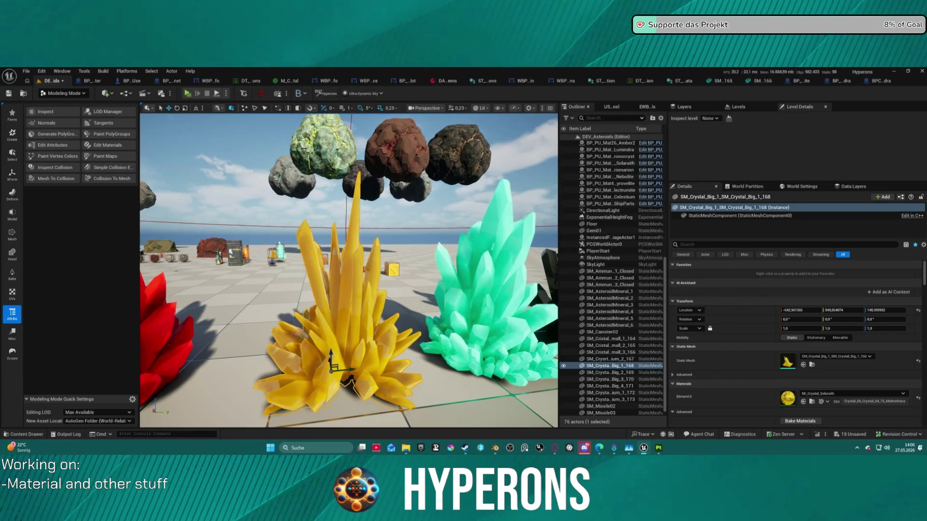
{"action": "key", "text": "Down"}
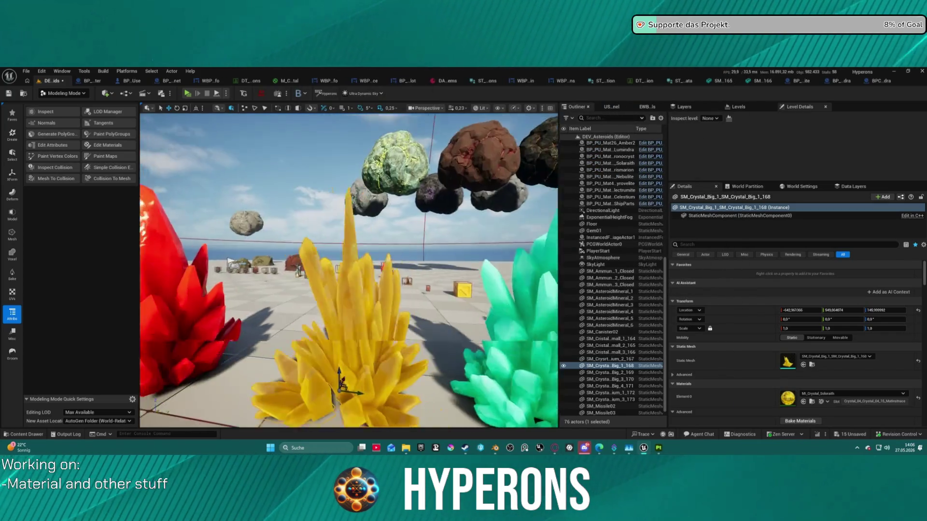
{"action": "key", "text": "Up"}
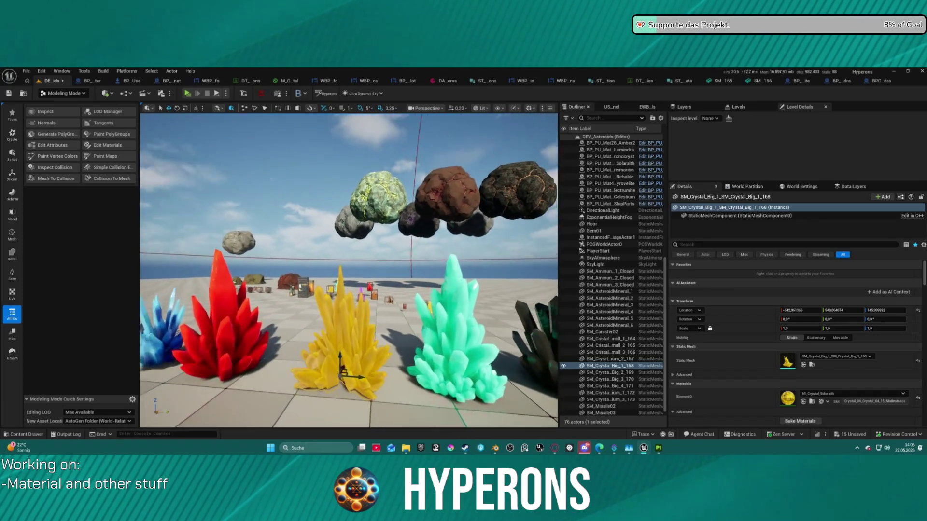
{"action": "key", "text": "Down"}
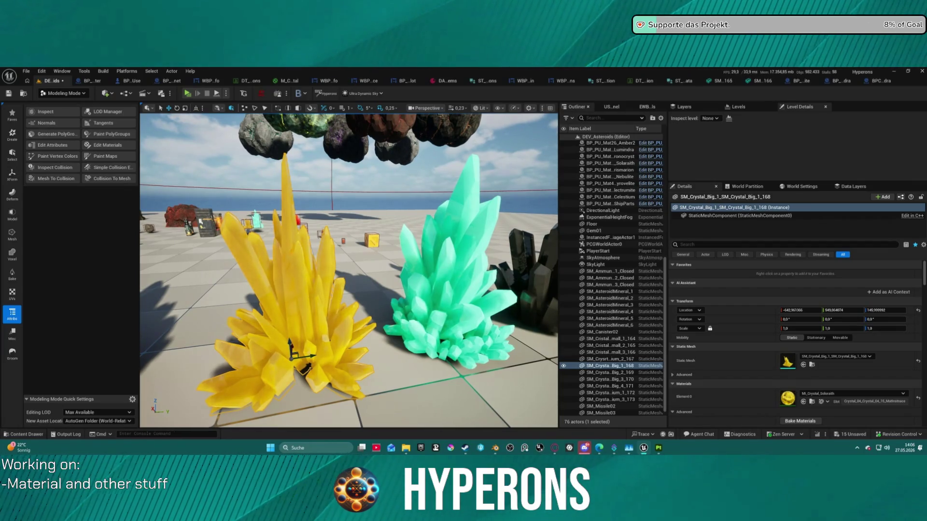
{"action": "key", "text": "Up"}
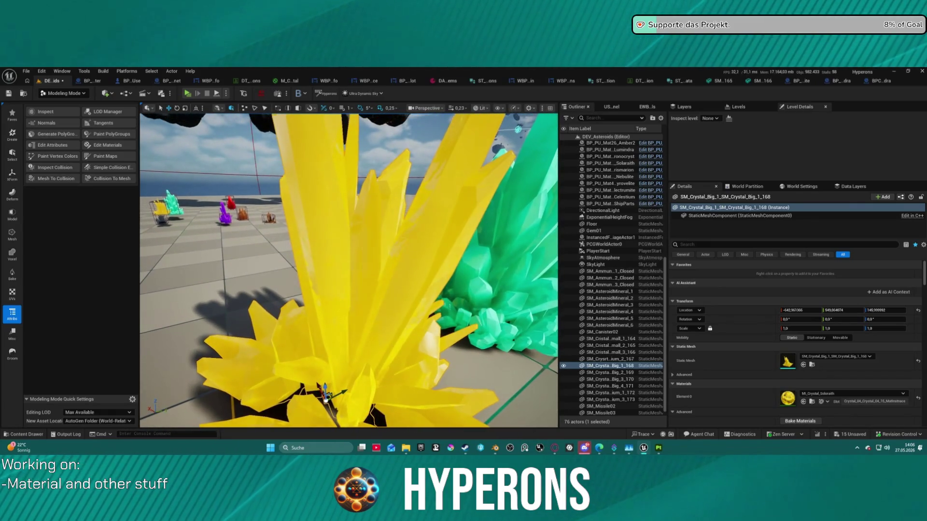
{"action": "key", "text": "Down"}
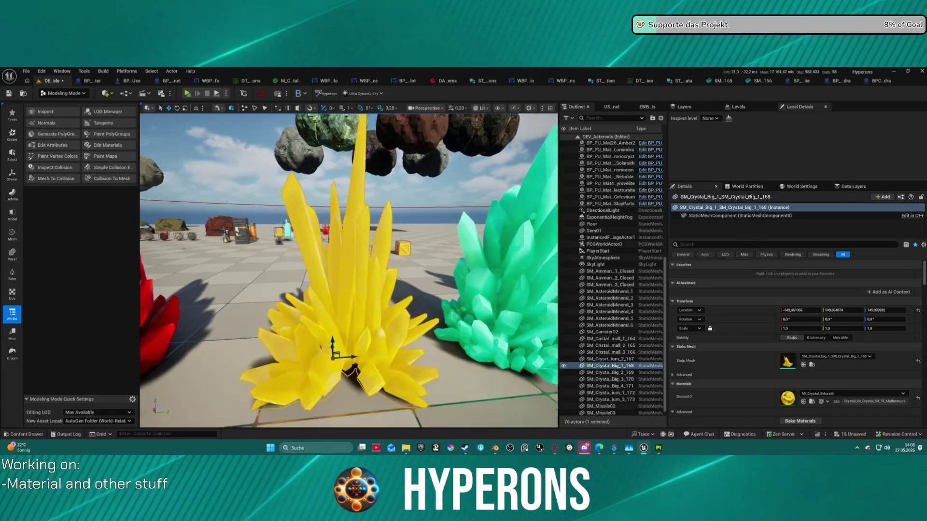
{"action": "key", "text": "Up"}
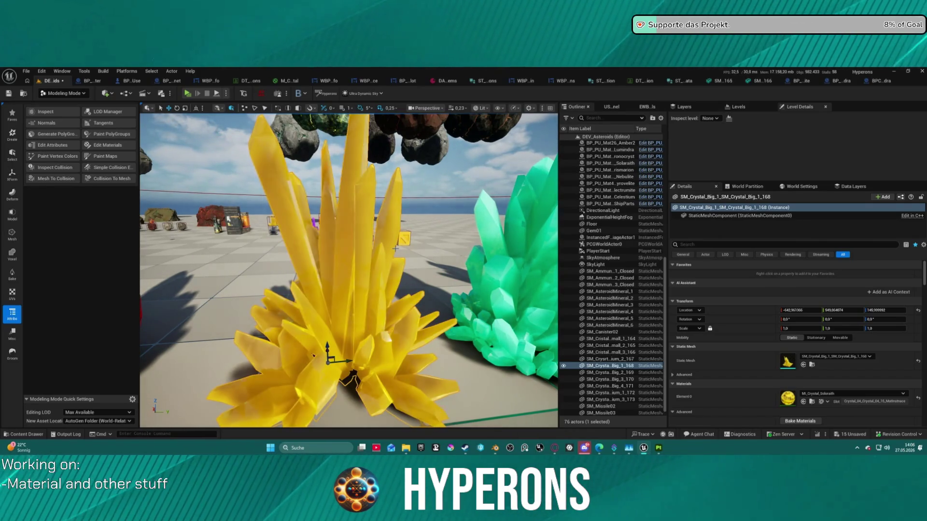
{"action": "key", "text": "f"}
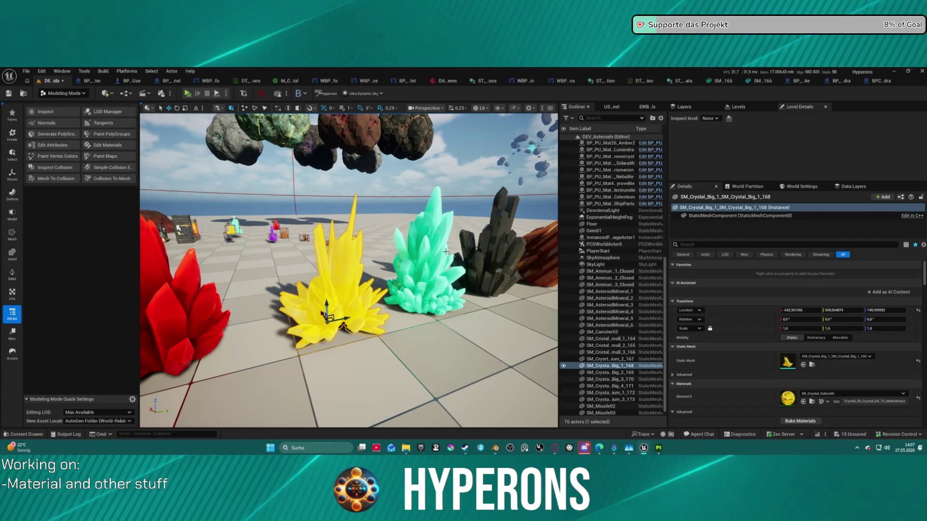
{"action": "right_click_drag", "start_coordinate": [445, 252], "coordinate": [424, 254]}
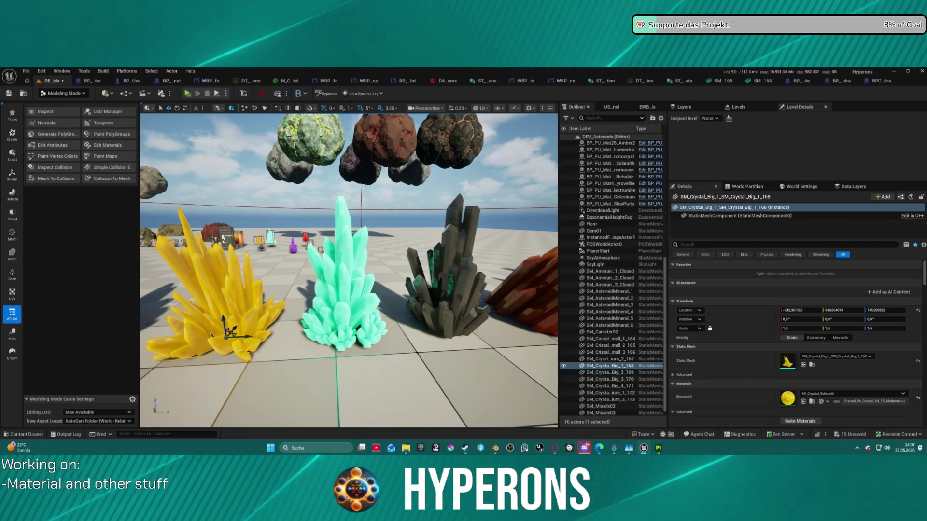
Save all changed level and crystal assets with Ctrl+S while framing the crystals.
{"action": "middle_click_drag", "start_coordinate": [472, 265], "coordinate": [220, 227]}
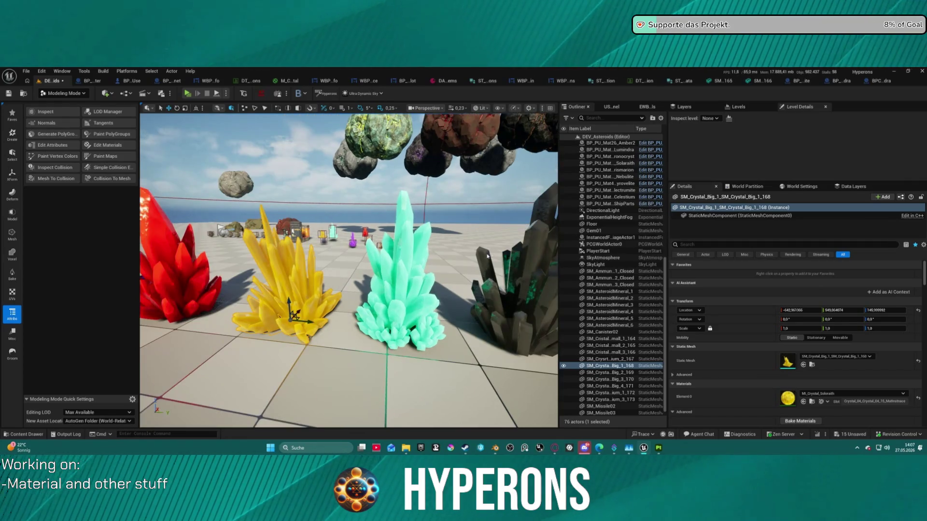
{"action": "key", "text": "ctrl+s"}
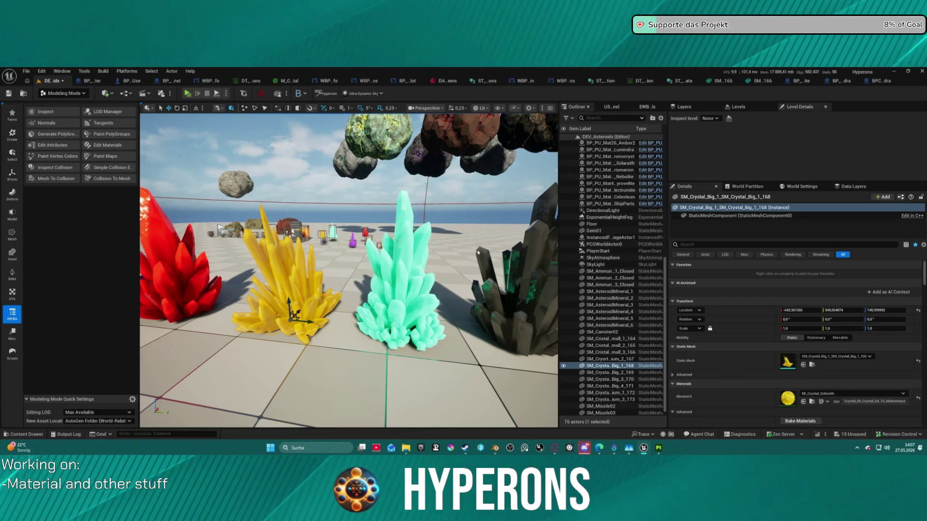
{"action": "right_click_drag", "start_coordinate": [290, 145], "coordinate": [290, 145]}
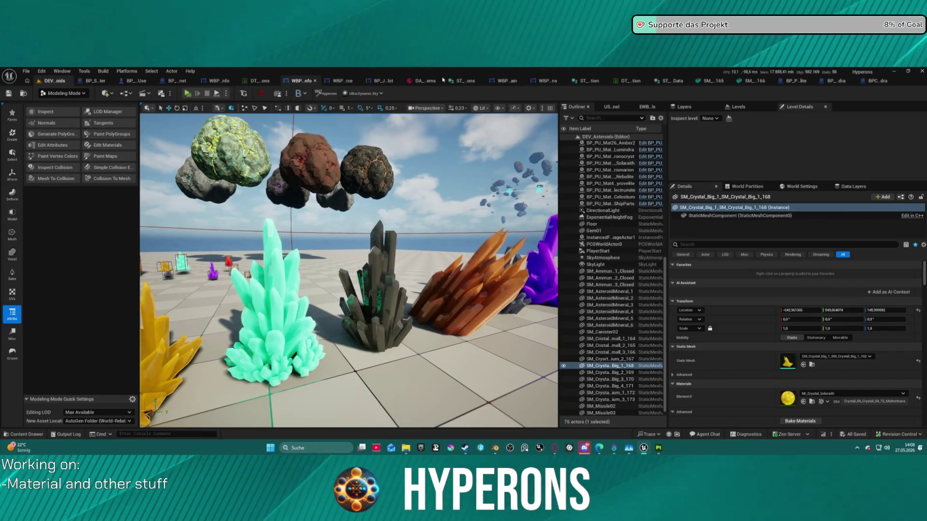
Close the three open ST_ asset editors.
{"action": "middle_click", "coordinate": [468, 81]}
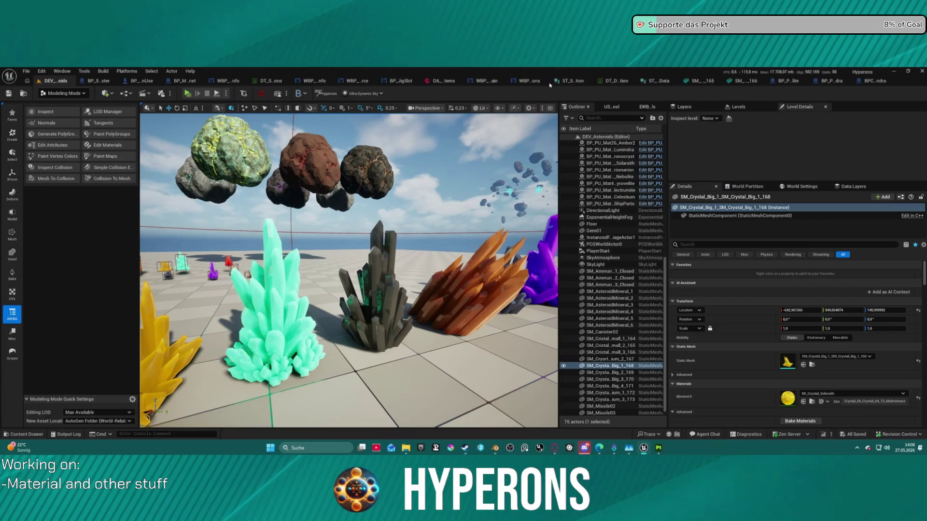
{"action": "middle_click", "coordinate": [573, 82]}
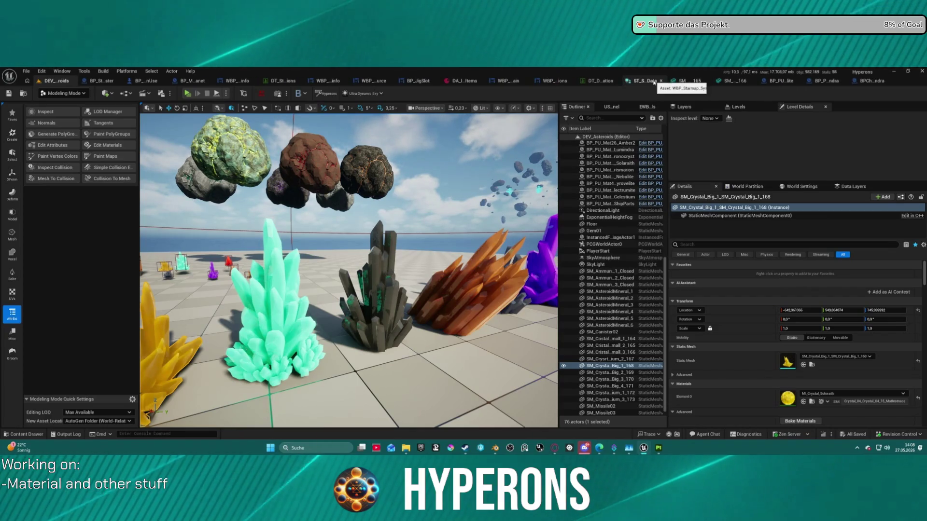
{"action": "middle_click", "coordinate": [654, 81]}
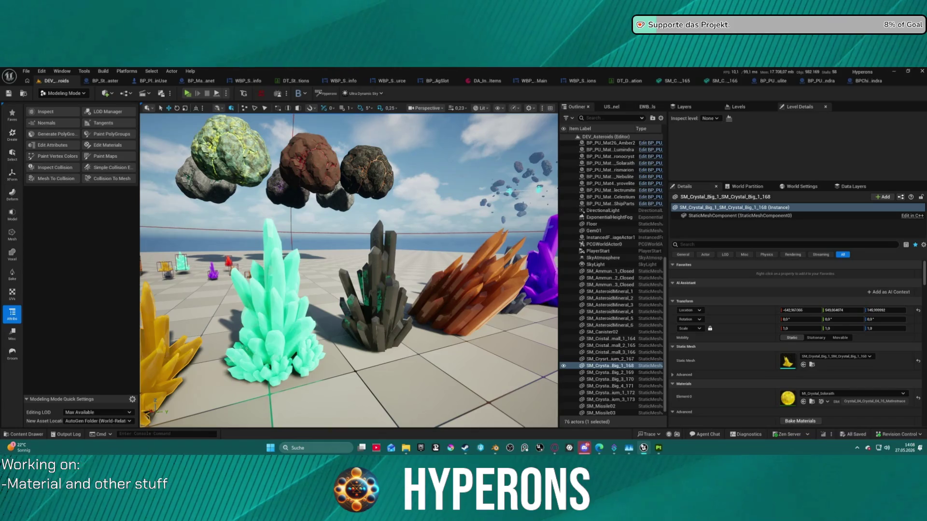
Close Blender without saving and clear the viewport selection.
{"action": "right_click", "coordinate": [495, 448]}
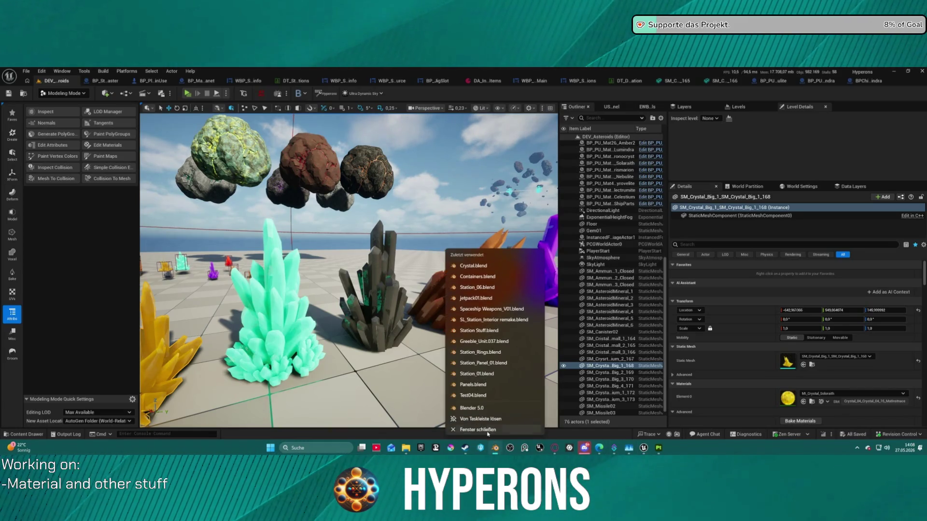
{"action": "left_click", "coordinate": [488, 430]}
{"action": "left_click", "coordinate": [437, 270]}
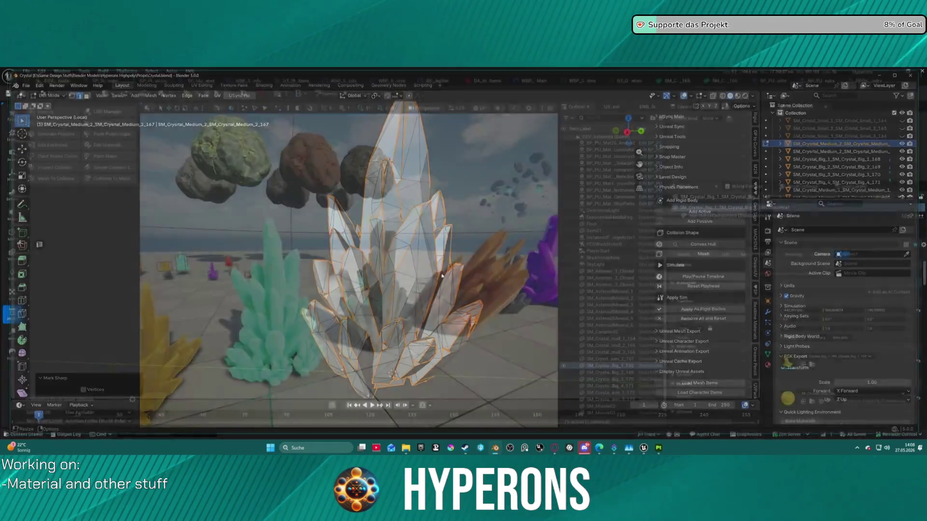
{"action": "right_click", "coordinate": [416, 191]}
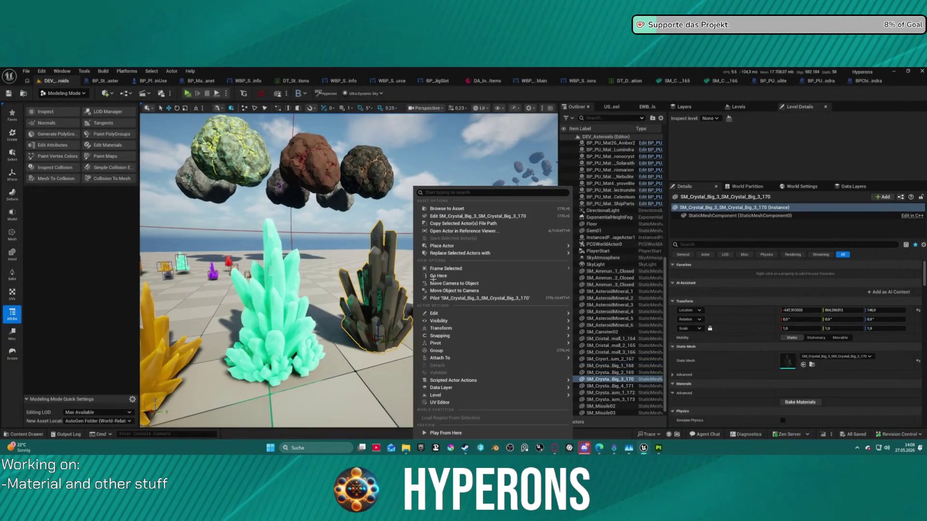
{"action": "left_click", "coordinate": [415, 192]}
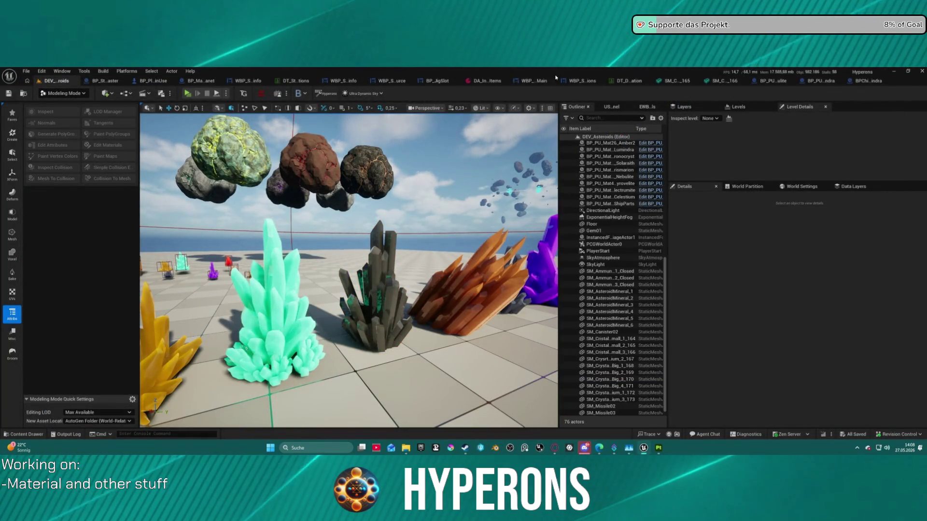
{"action": "scroll", "coordinate": [416, 191], "scroll_direction": "up", "scroll_amount": 2}
{"action": "scroll", "coordinate": [182, 225], "scroll_direction": "down", "scroll_amount": 5}
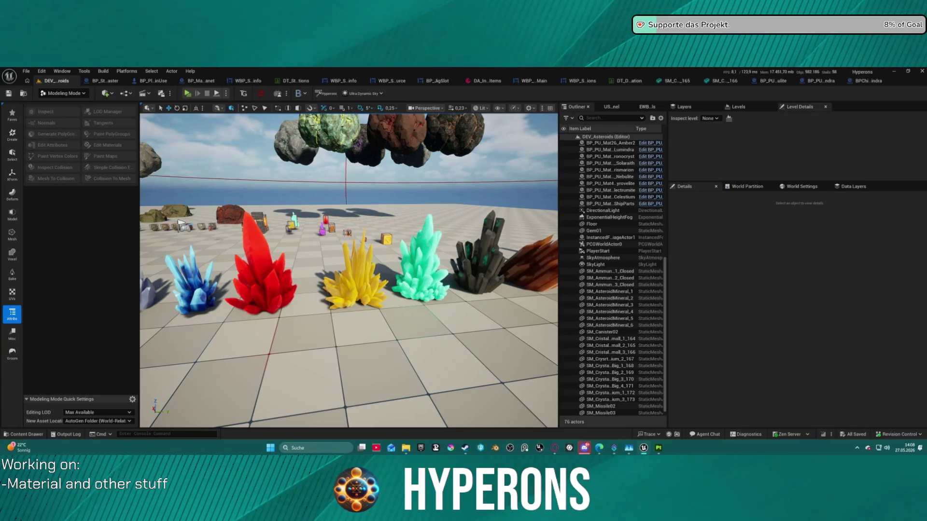
{"action": "right_click_drag", "start_coordinate": [347, 270], "coordinate": [348, 270]}
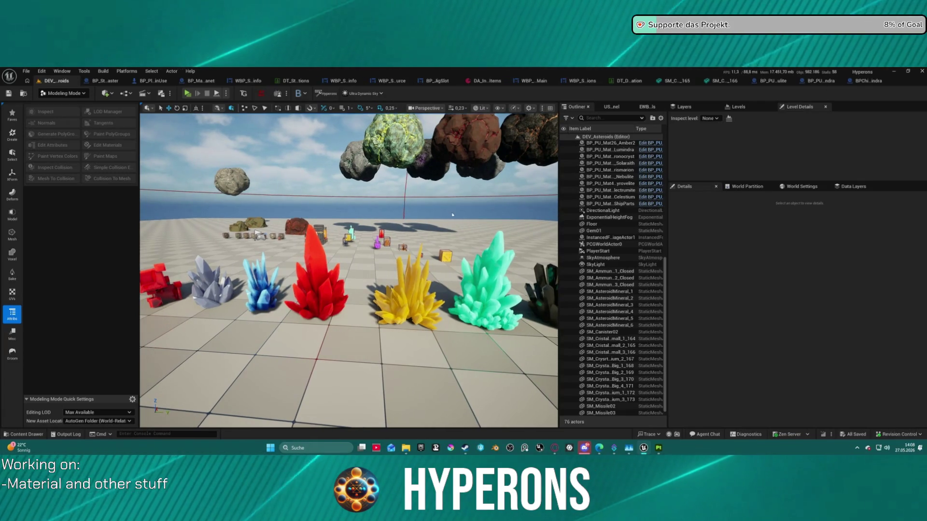
{"action": "right_click_drag", "start_coordinate": [348, 270], "coordinate": [348, 270]}
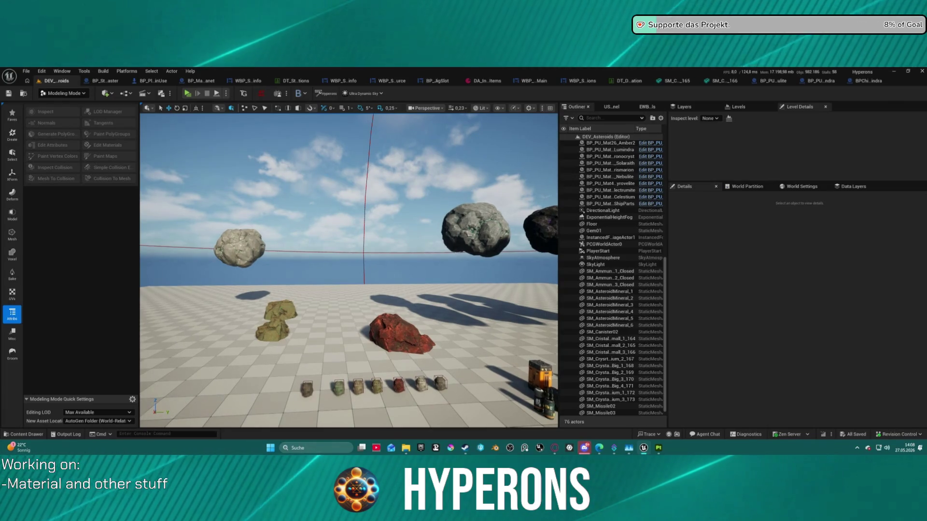
Move the TinOre pickup back toward the red rock and CopperOre in front of the row.
{"action": "right_click_drag", "start_coordinate": [444, 207], "coordinate": [444, 207]}
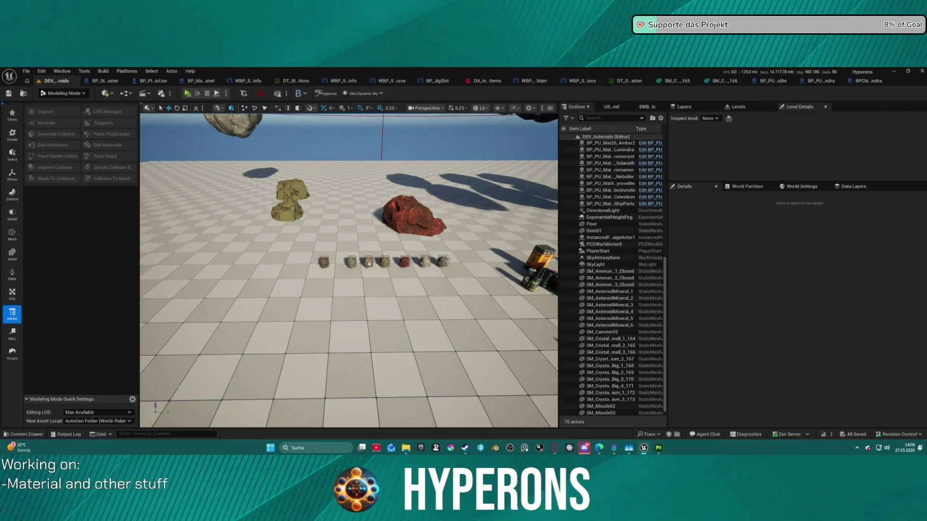
{"action": "left_click", "coordinate": [385, 262]}
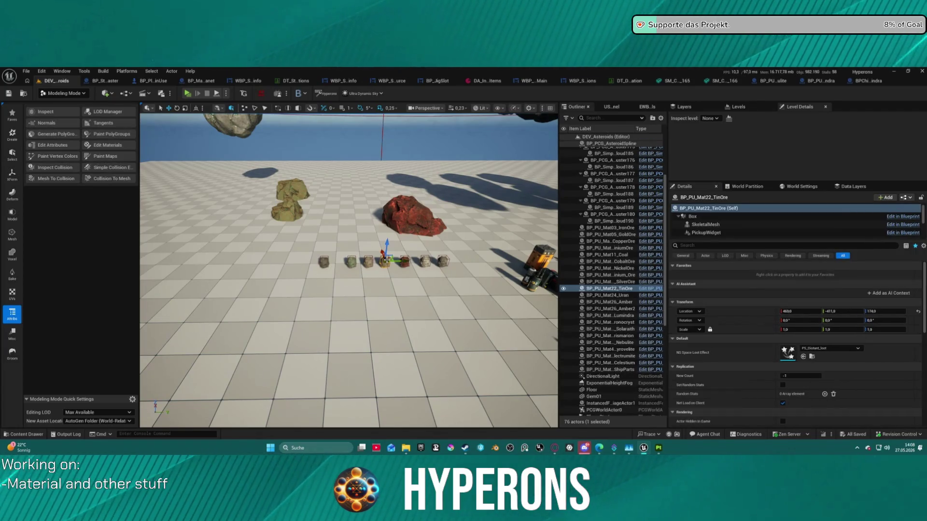
{"action": "left_click_drag", "start_coordinate": [382, 252], "coordinate": [380, 242]}
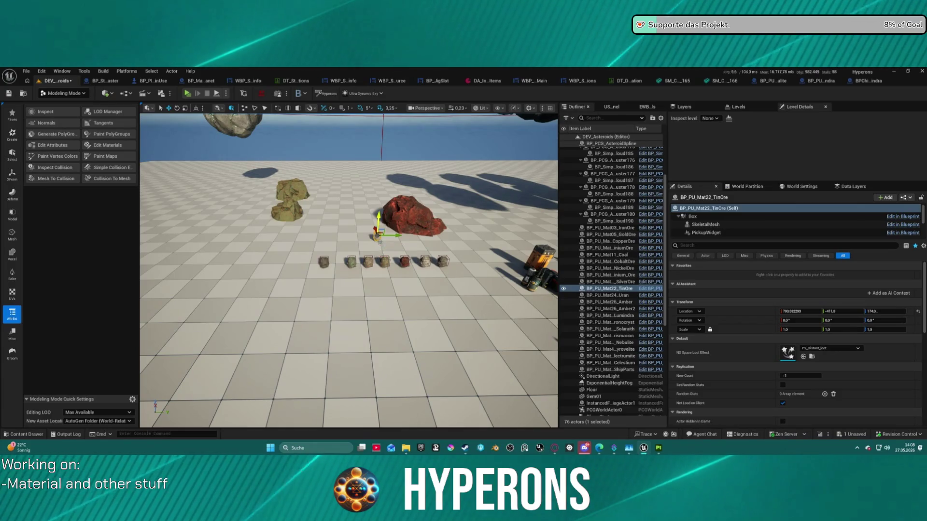
{"action": "left_click", "coordinate": [384, 261]}
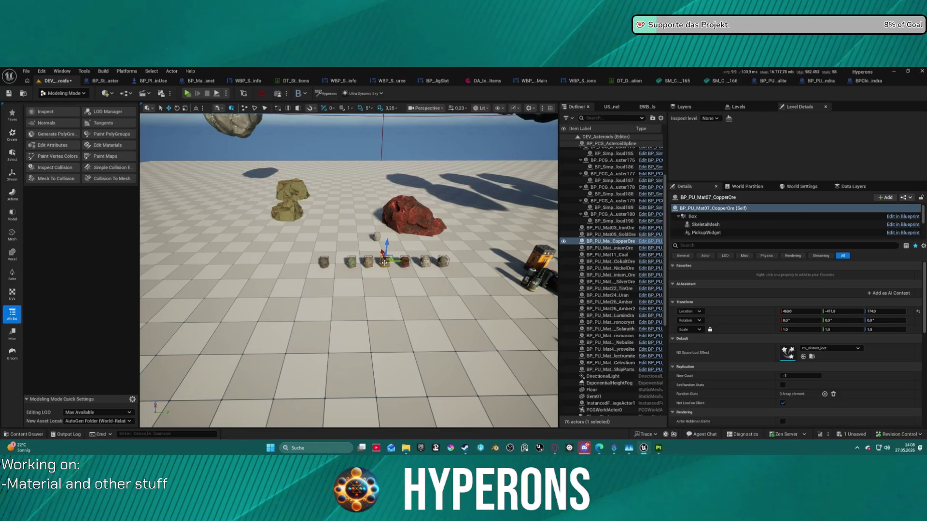
{"action": "left_click_drag", "start_coordinate": [383, 252], "coordinate": [394, 281]}
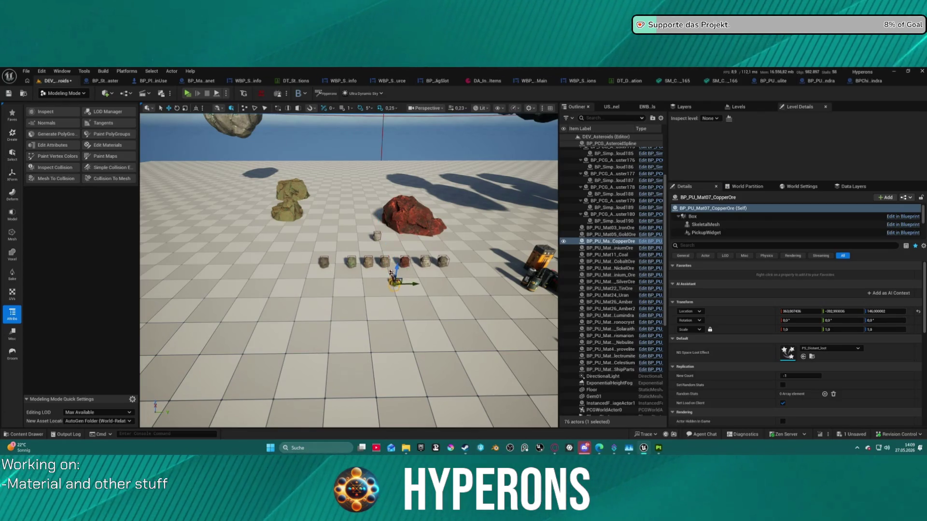
Move SilverOre away from the row and raise CobaltOre, then bring Substance 3D Painter forward.
{"action": "left_click", "coordinate": [385, 261]}
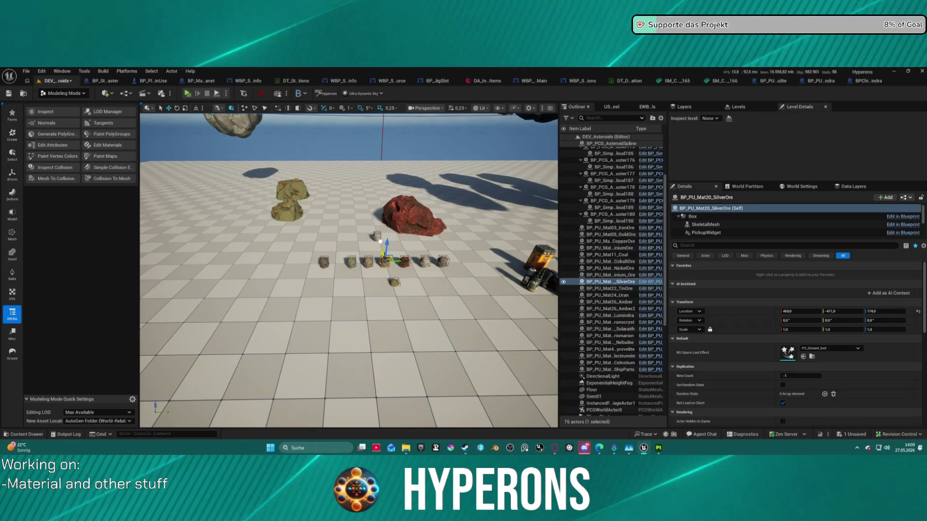
{"action": "left_click_drag", "start_coordinate": [380, 241], "coordinate": [392, 232]}
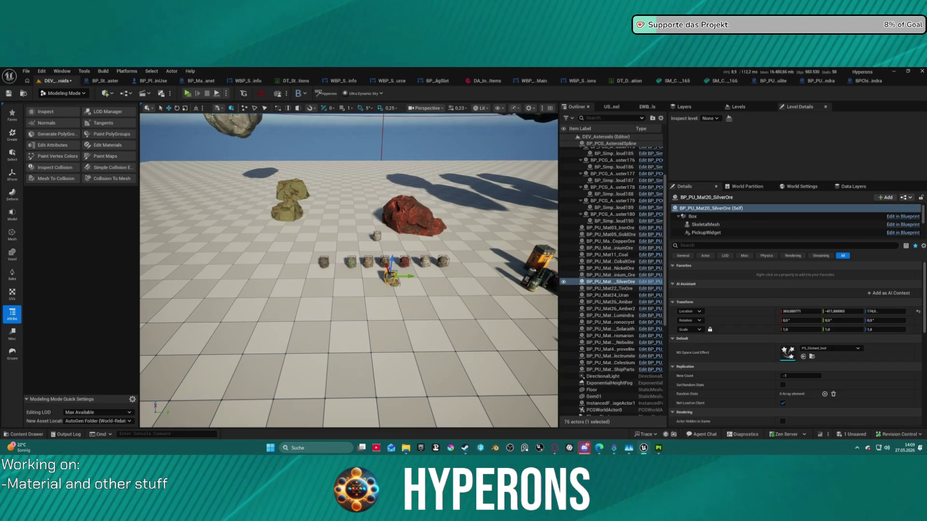
{"action": "left_click", "coordinate": [385, 261]}
{"action": "left_click_drag", "start_coordinate": [381, 251], "coordinate": [378, 221]}
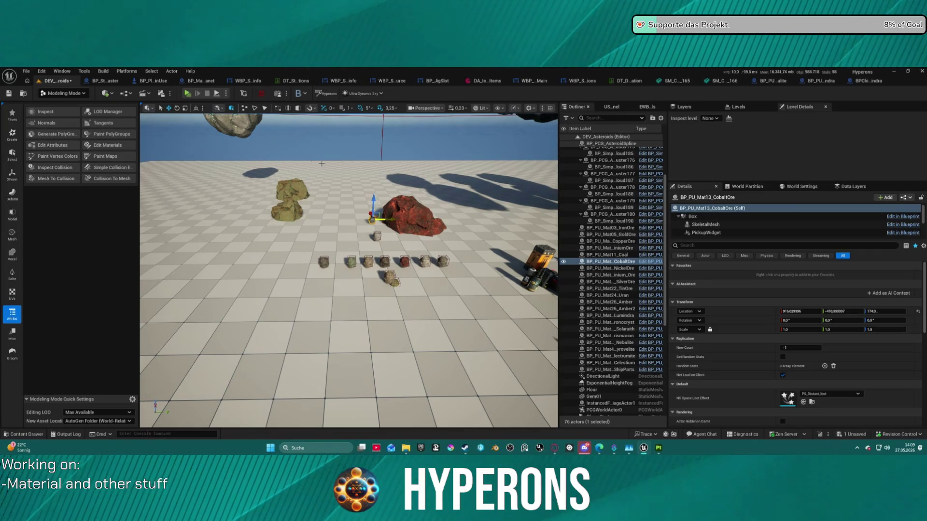
{"action": "right_click_drag", "start_coordinate": [379, 219], "coordinate": [338, 224]}
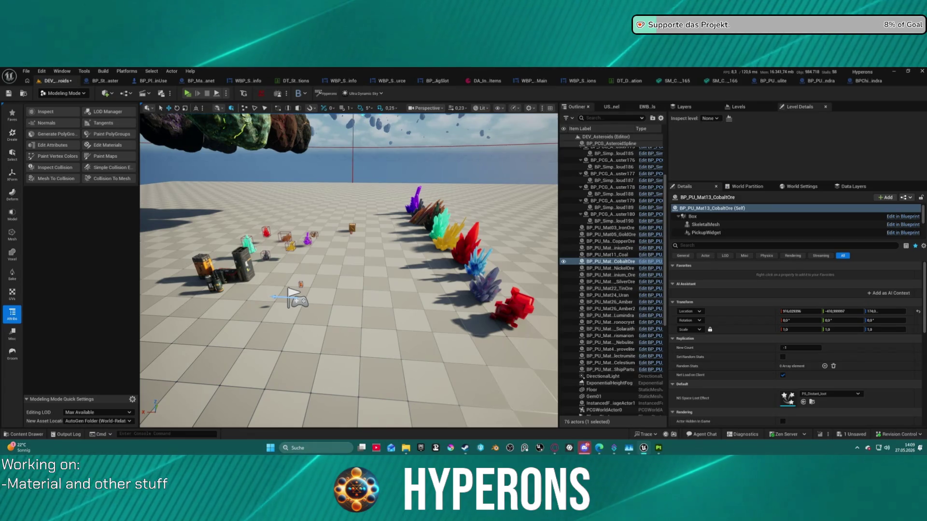
{"action": "left_click", "coordinate": [658, 448]}
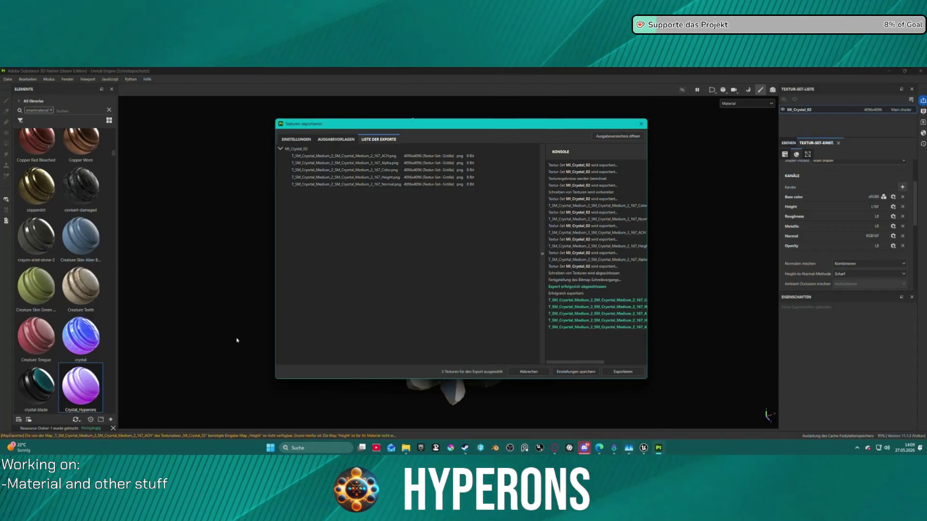
Close the texture export window and save the project as Crystal4.spp.
{"action": "left_click", "coordinate": [532, 370]}
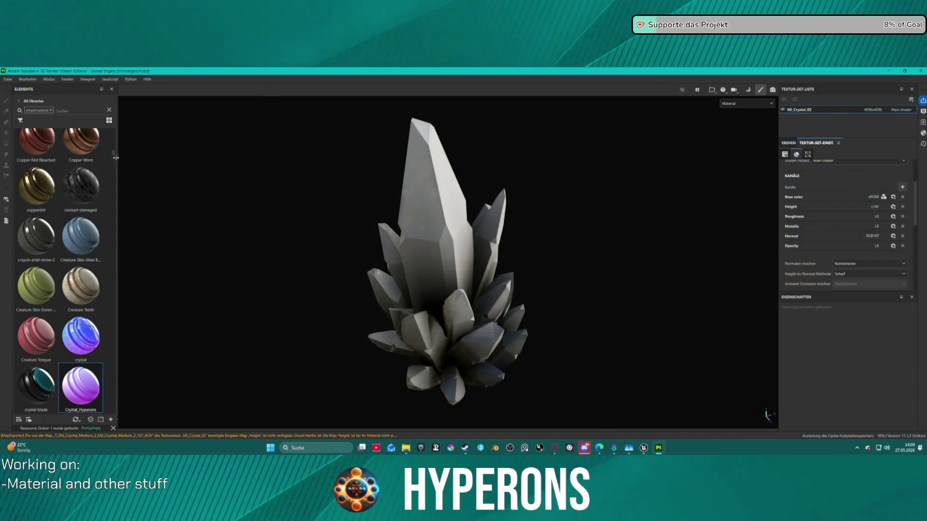
{"action": "left_click", "coordinate": [11, 81]}
{"action": "left_click", "coordinate": [29, 135]}
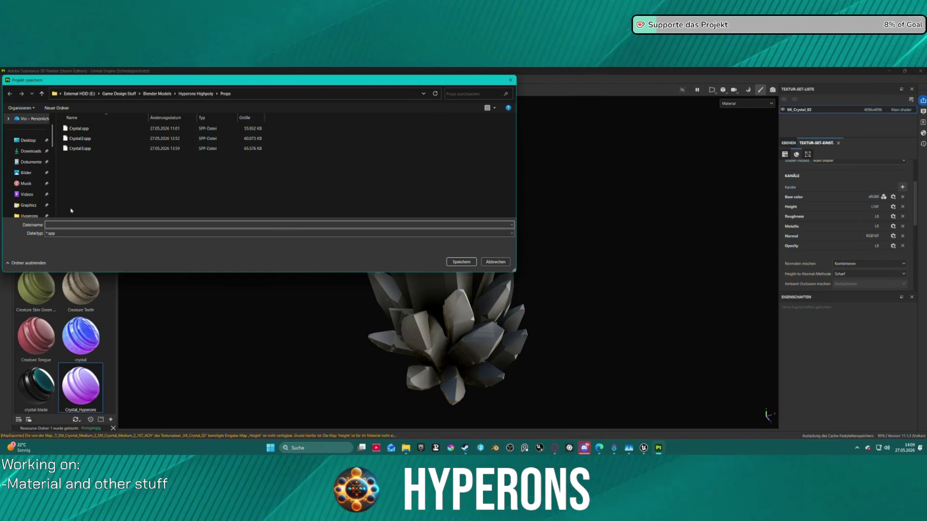
{"action": "left_click", "coordinate": [79, 148]}
{"action": "double_click", "coordinate": [60, 225]}
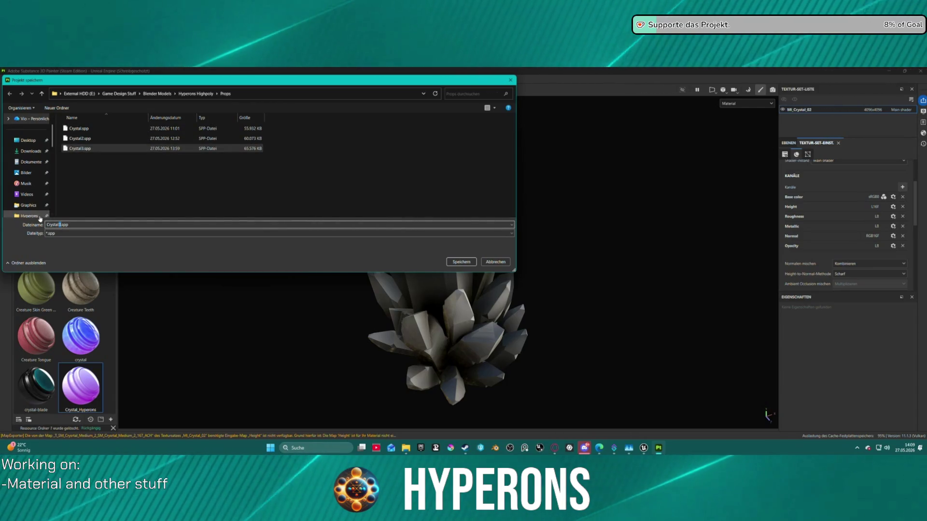
{"action": "key", "text": "BackSpace"}
{"action": "type", "text": "4"}
{"action": "key", "text": "Return"}
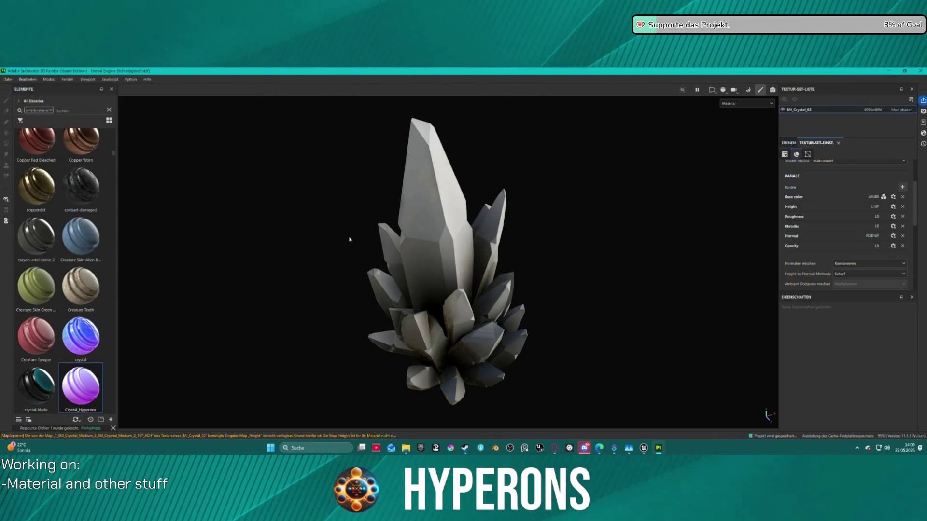
{"action": "left_click", "coordinate": [7, 79]}
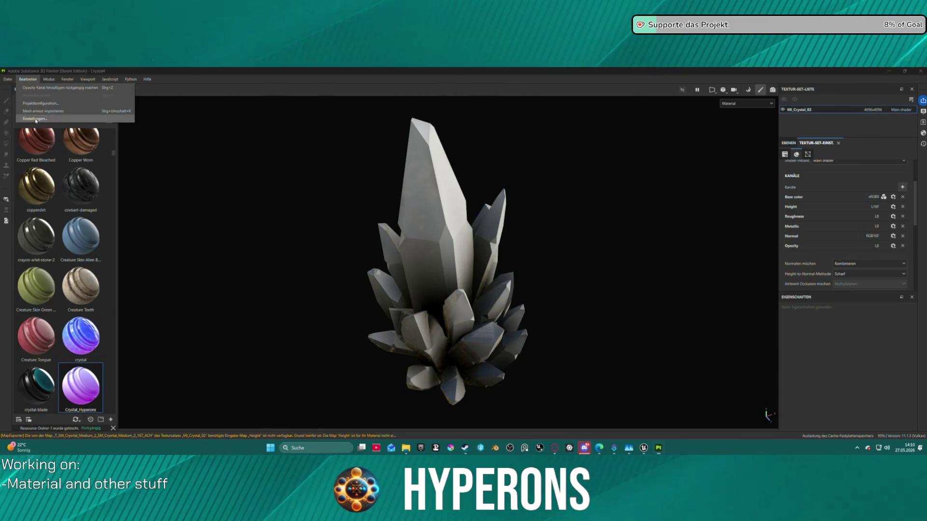
Review the Allgemein settings page in Substance 3D Painter and close it unchanged.
{"action": "left_click", "coordinate": [29, 120]}
{"action": "scroll", "coordinate": [521, 268], "scroll_direction": "down", "scroll_amount": 10}
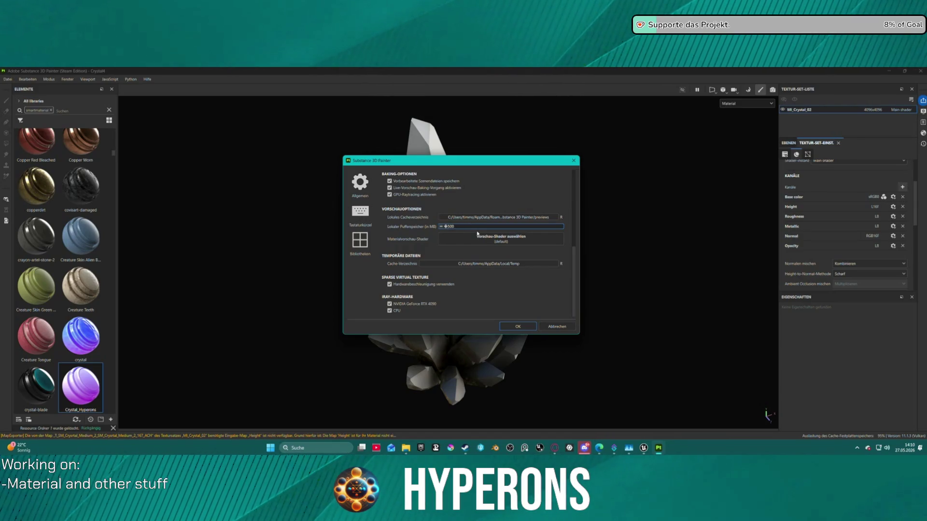
{"action": "key", "text": "Return"}
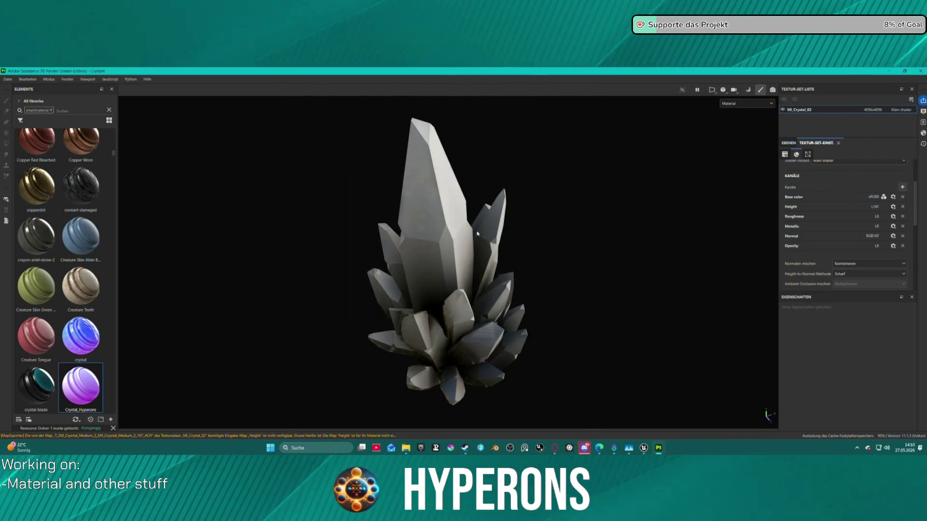
Switch back to the Unreal Editor window via the taskbar preview.
{"action": "left_click", "coordinate": [643, 446]}
{"action": "left_click", "coordinate": [743, 293]}
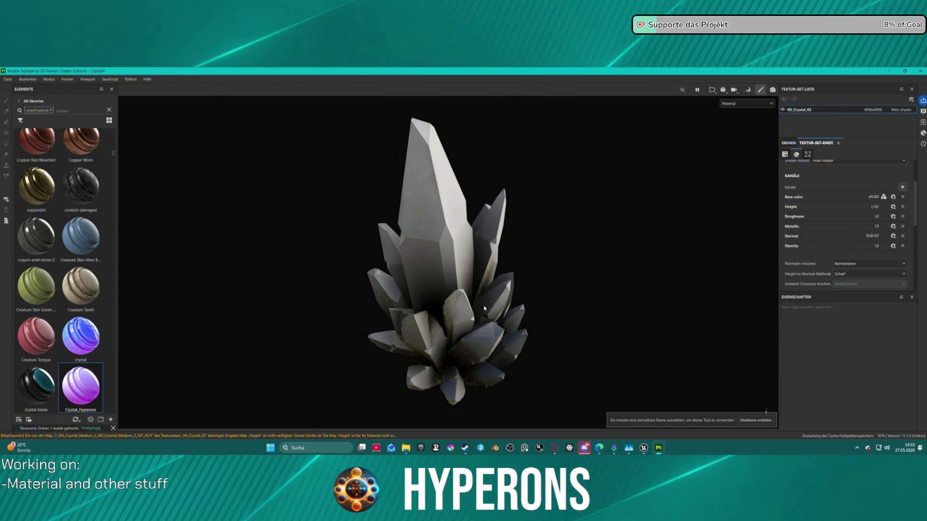
{"action": "mouse_move", "coordinate": [643, 447]}
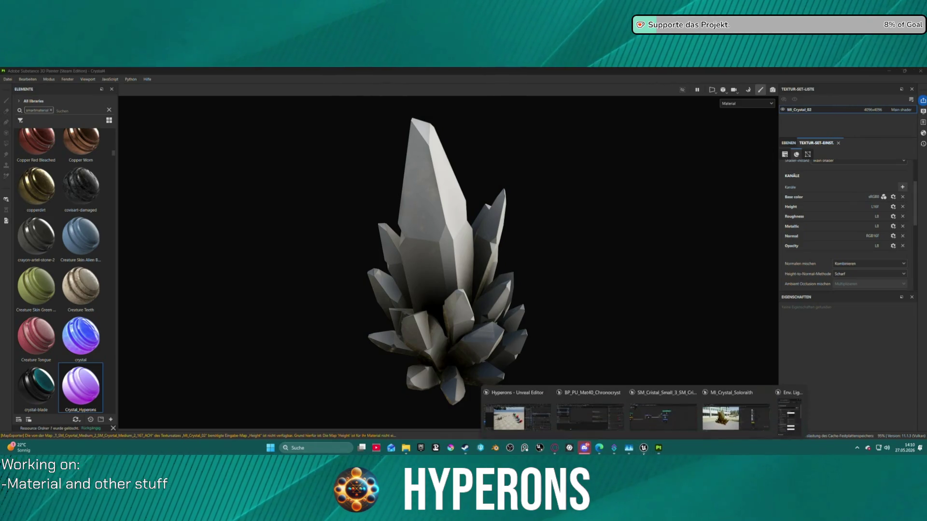
{"action": "left_click", "coordinate": [736, 411]}
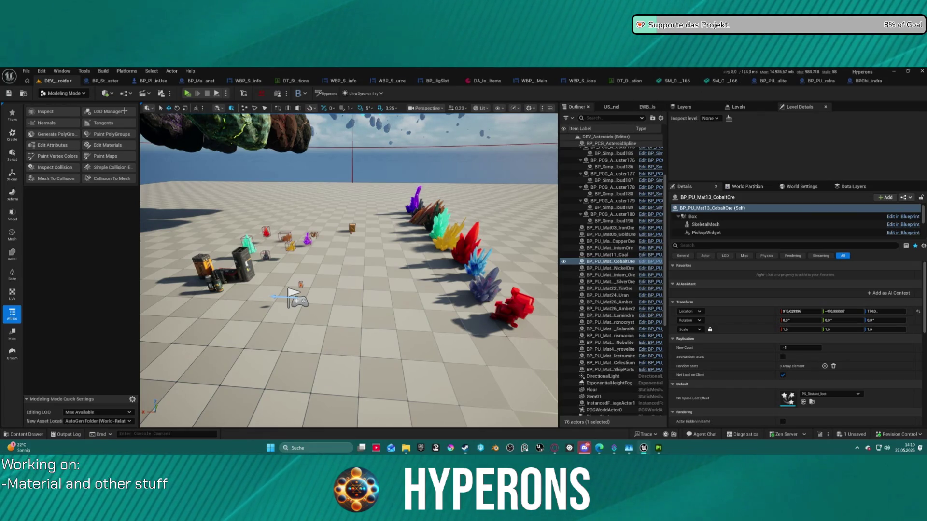
Switch the viewport to Optimization Viewmodes > Shader Complexity.
{"action": "left_click", "coordinate": [474, 108]}
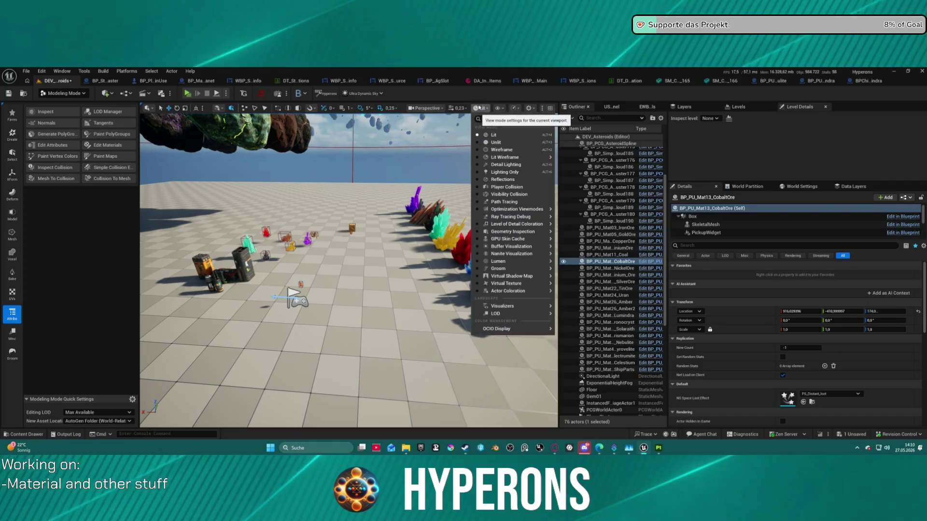
{"action": "mouse_move", "coordinate": [493, 244]}
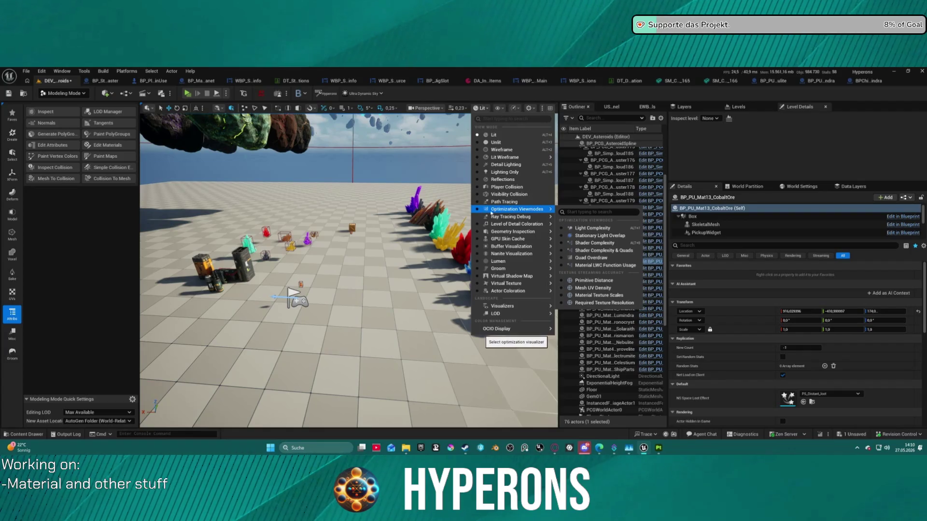
{"action": "mouse_move", "coordinate": [522, 210]}
{"action": "left_click", "coordinate": [607, 243]}
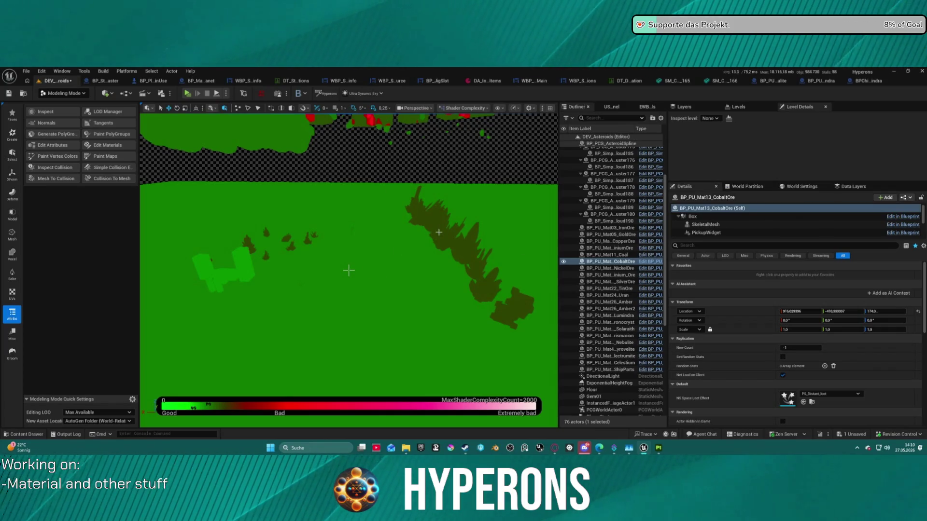
Inspect the asteroids' shader complexity, save the DEV_Asteroids map, and bring Substance 3D Painter forward.
{"action": "mouse_move", "coordinate": [522, 186]}
{"action": "right_mouse_down"}
{"action": "mouse_move", "coordinate": [541, 162]}
{"action": "mouse_move", "coordinate": [533, 148]}
{"action": "right_mouse_up"}
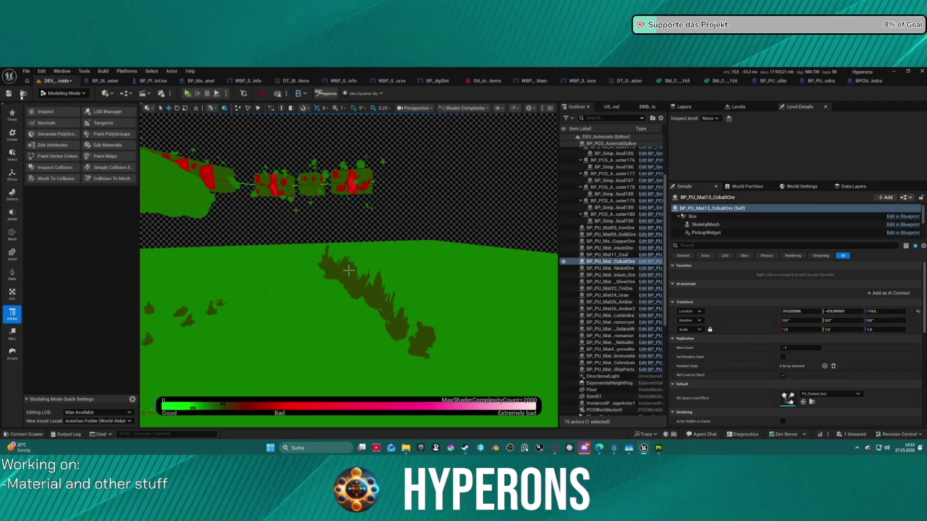
{"action": "key", "text": "ctrl+s"}
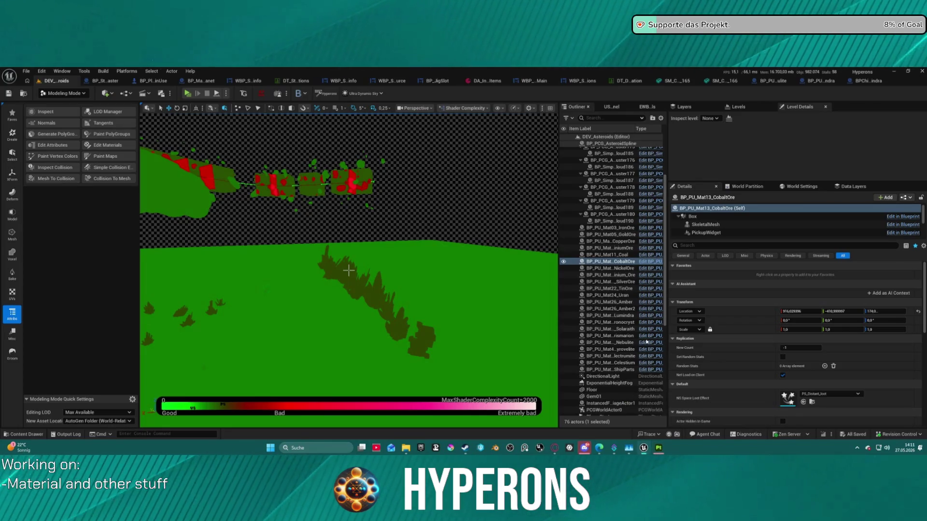
{"action": "left_click", "coordinate": [661, 449]}
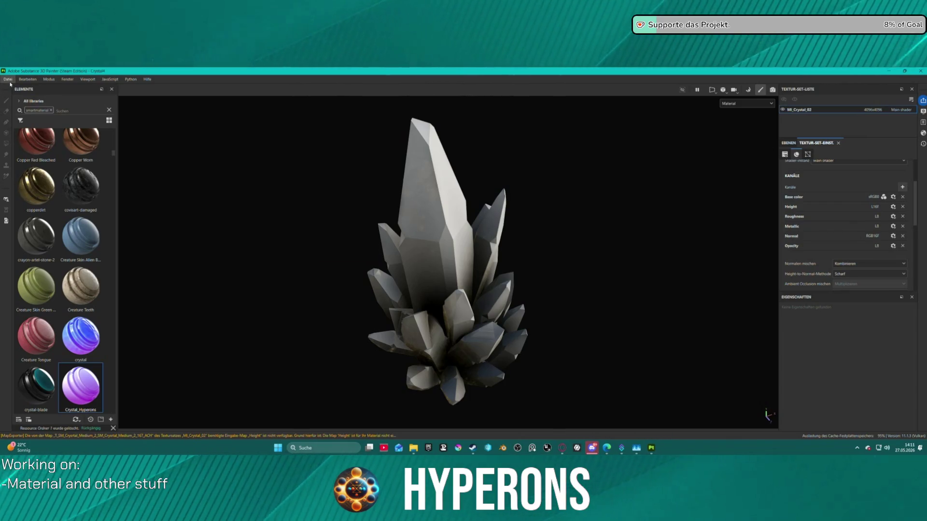
Create a new 4096-resolution project from the SM_Crystal_Big_1 FBX mesh, discarding the old project's changes.
{"action": "left_click", "coordinate": [536, 195]}
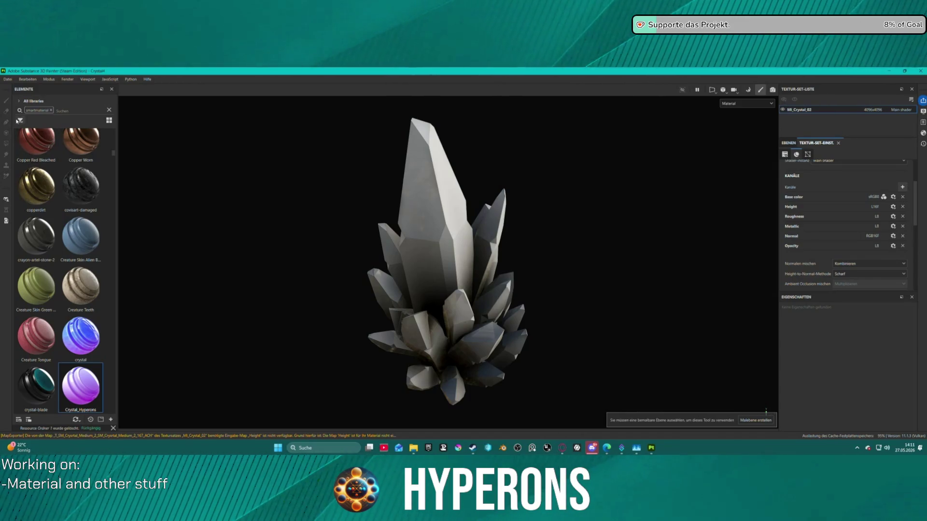
{"action": "mouse_move", "coordinate": [528, 262]}
{"action": "left_mouse_down", "text": "alt"}
{"action": "mouse_move", "coordinate": [364, 198]}
{"action": "mouse_move", "coordinate": [500, 264]}
{"action": "left_mouse_up", "text": "alt"}
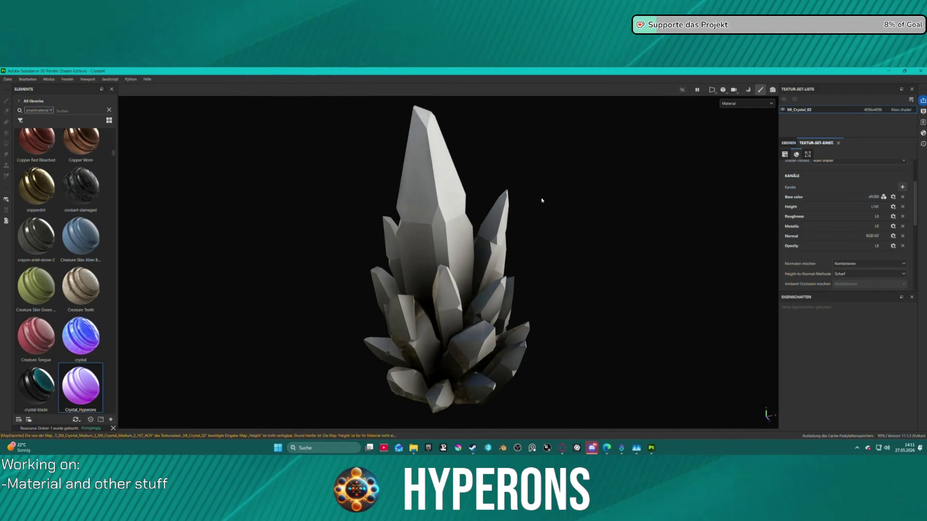
{"action": "left_click", "coordinate": [8, 79]}
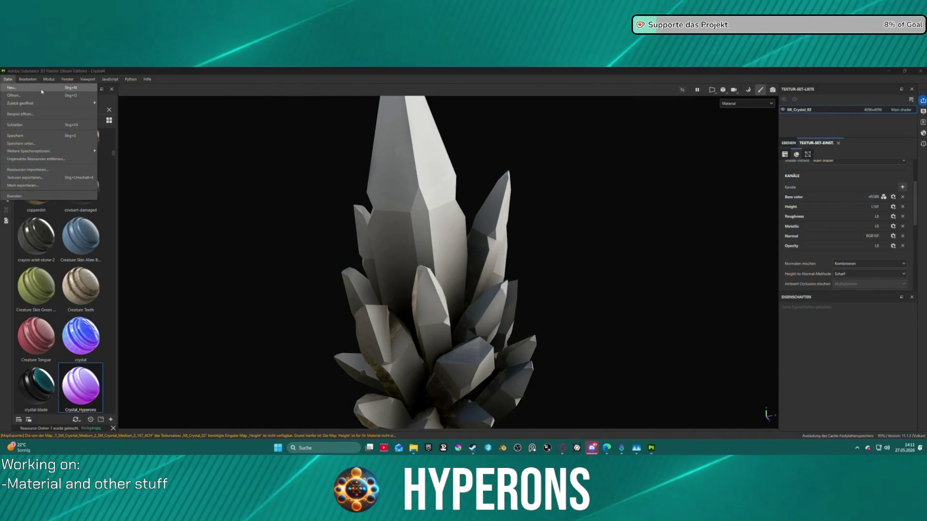
{"action": "left_click", "coordinate": [12, 87]}
{"action": "left_click", "coordinate": [527, 178]}
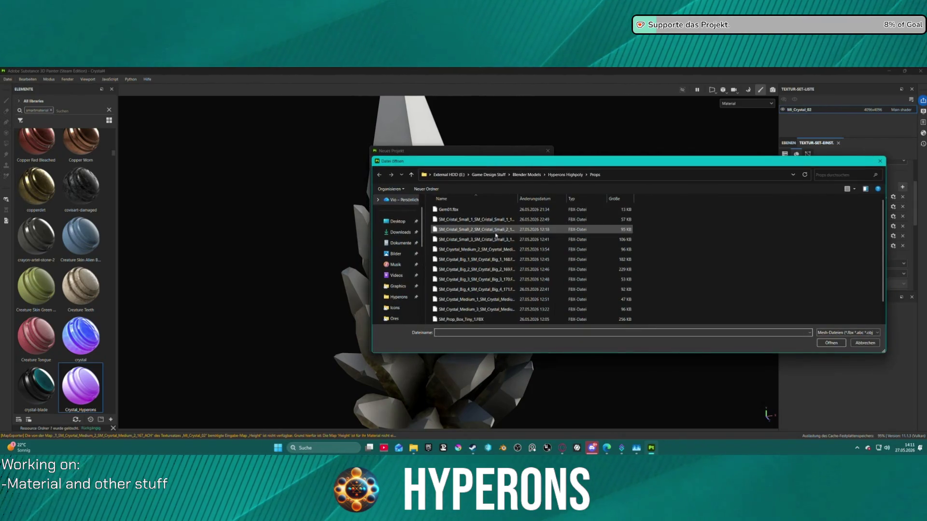
{"action": "left_click", "coordinate": [476, 261]}
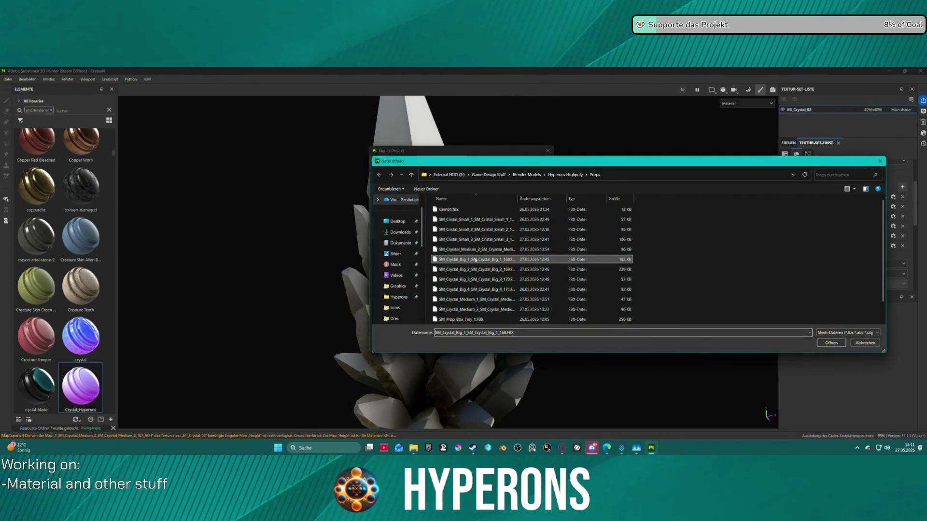
{"action": "left_click", "coordinate": [831, 343]}
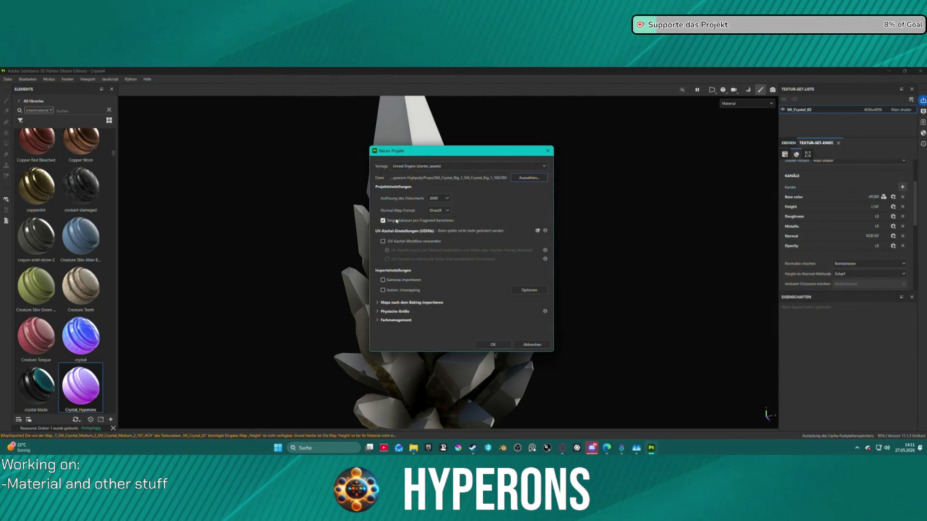
{"action": "left_click", "coordinate": [433, 214]}
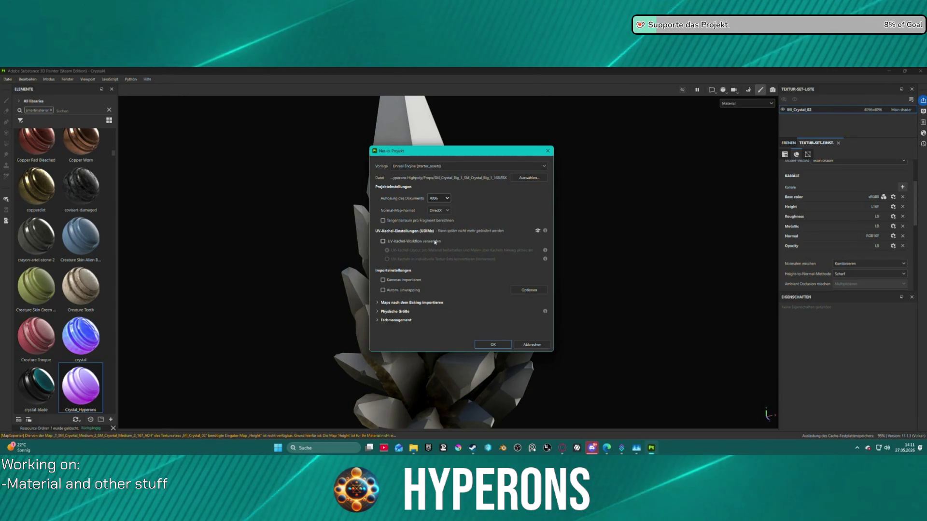
{"action": "left_click", "coordinate": [499, 346]}
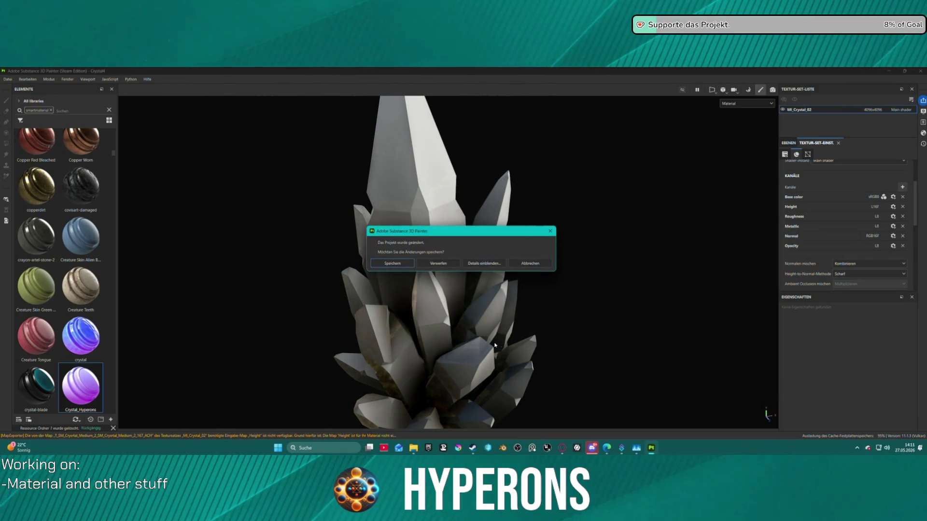
{"action": "left_click", "coordinate": [435, 263]}
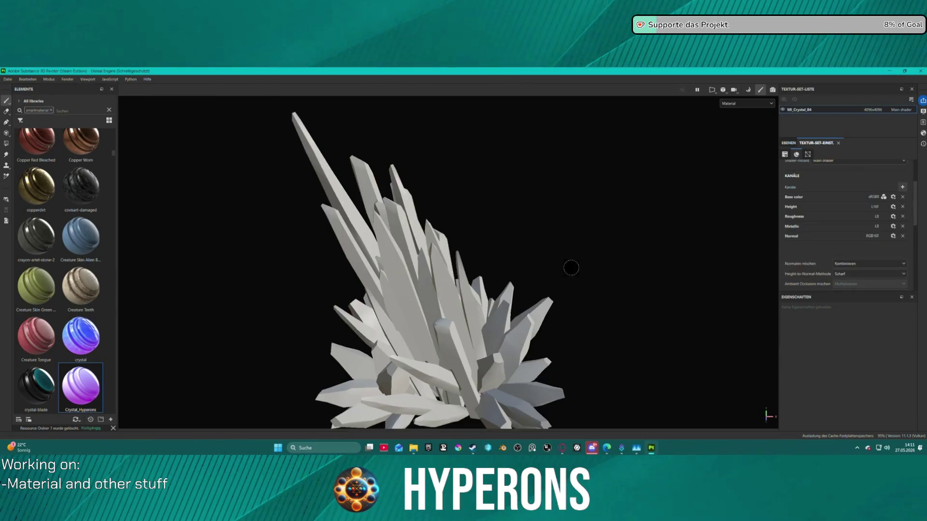
Bake the new crystal's mesh maps with Opacity included, then return to painting.
{"action": "scroll", "coordinate": [495, 265], "scroll_direction": "down", "scroll_amount": 3}
{"action": "scroll", "coordinate": [478, 299], "scroll_direction": "up", "scroll_amount": 4}
{"action": "left_click_drag", "start_coordinate": [503, 280], "coordinate": [419, 261], "text": "alt"}
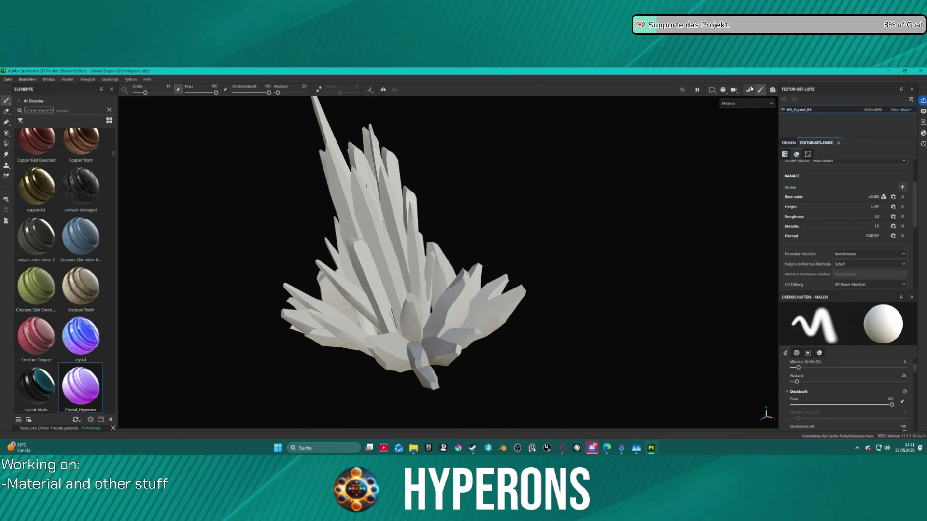
{"action": "left_click", "coordinate": [750, 90]}
{"action": "left_click", "coordinate": [19, 275]}
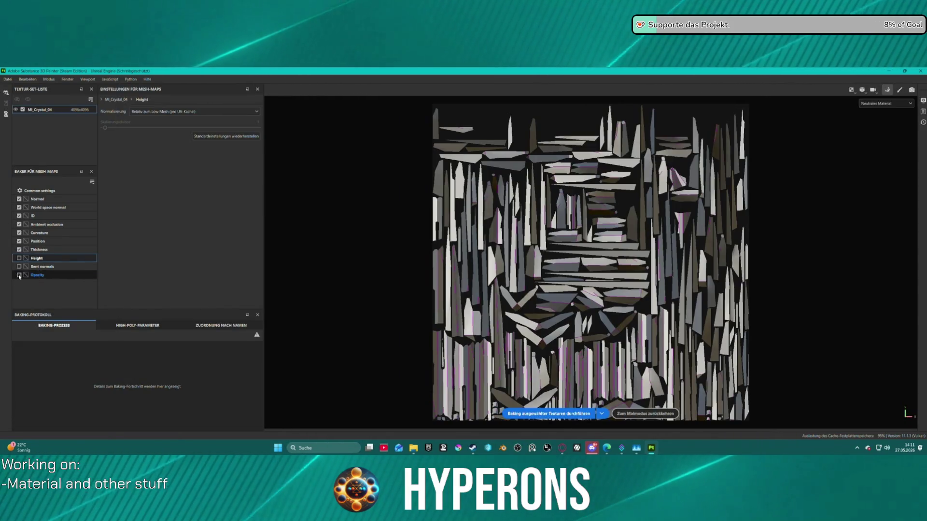
{"action": "left_click", "coordinate": [571, 414]}
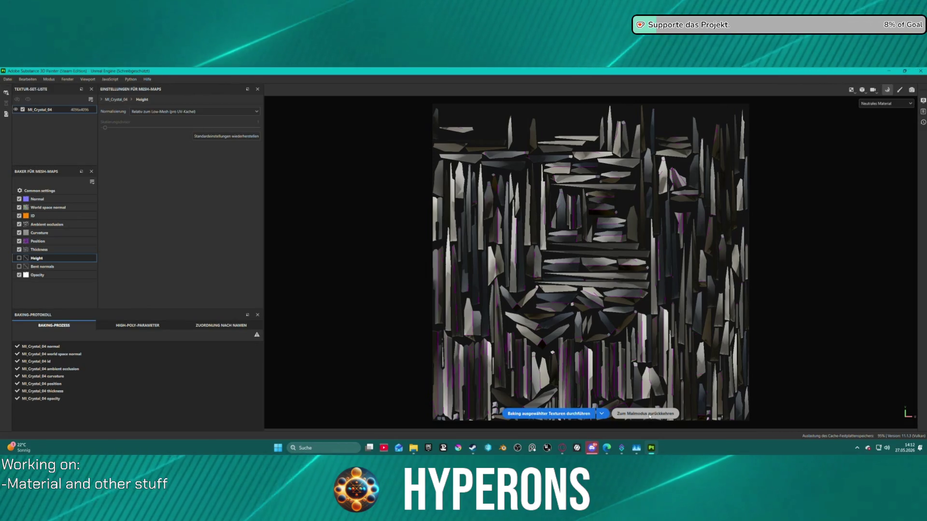
{"action": "left_click", "coordinate": [646, 414]}
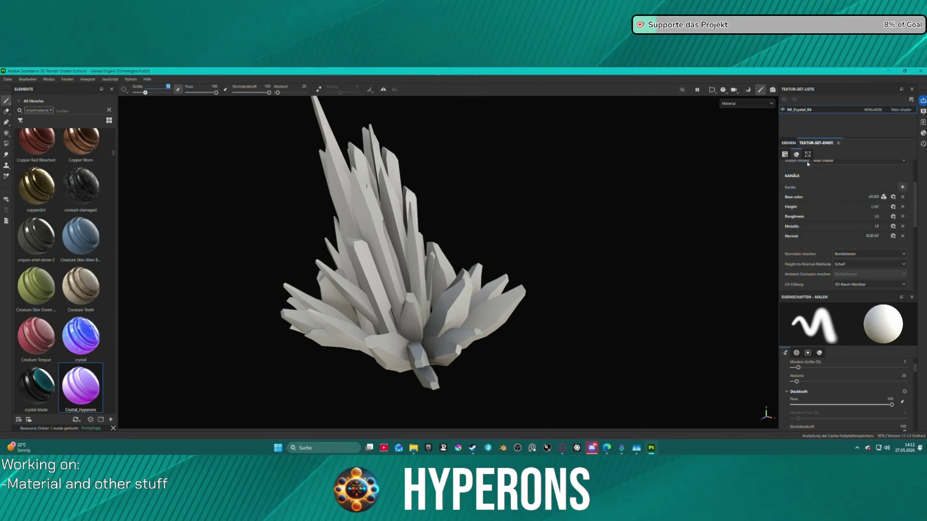
Add an Opacity channel to the MI_Crystal_04 texture set.
{"action": "left_click", "coordinate": [903, 187]}
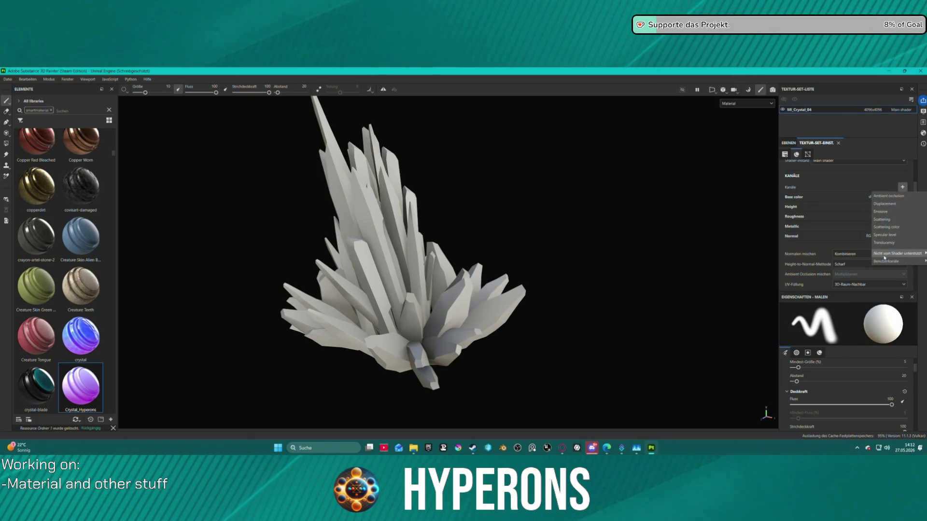
{"action": "mouse_move", "coordinate": [877, 254]}
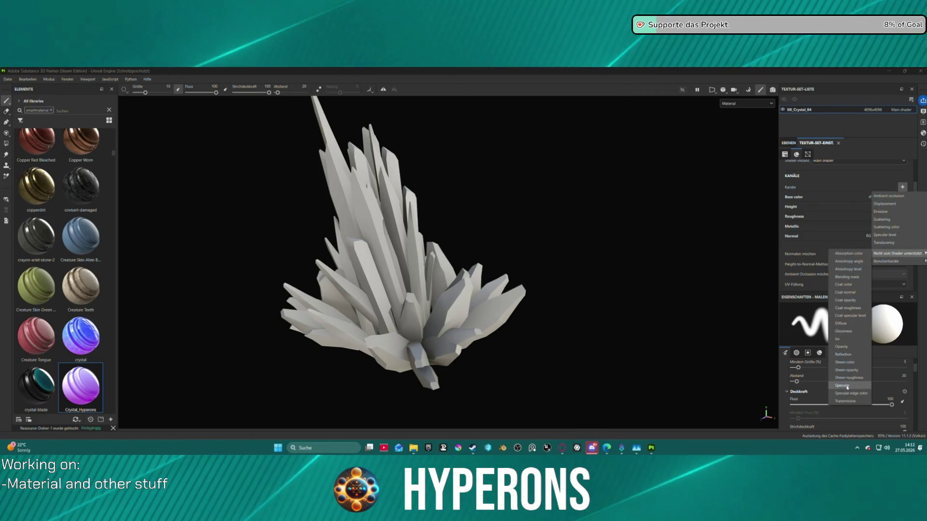
{"action": "left_click", "coordinate": [845, 347]}
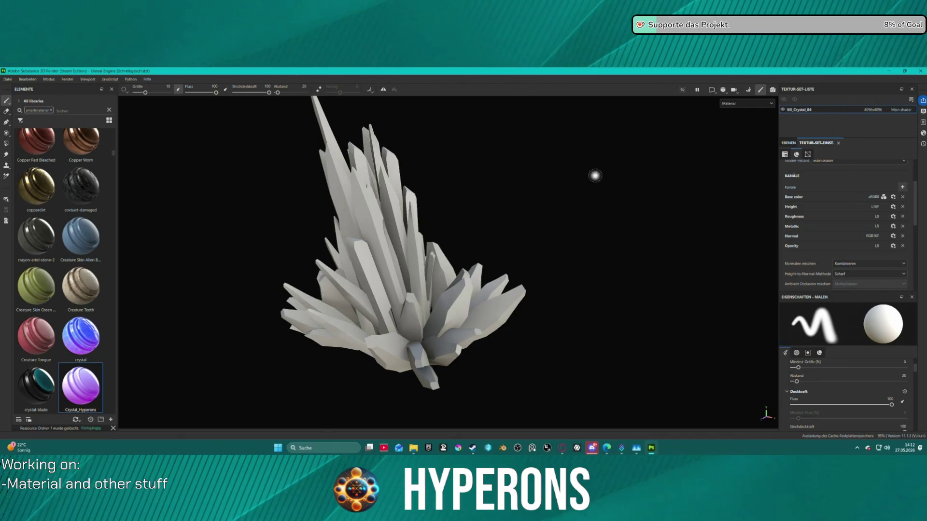
Apply the Crystal_Hyperons smart material to the big crystal and show the layer stack.
{"action": "mouse_move", "coordinate": [80, 387]}
{"action": "left_mouse_down"}
{"action": "mouse_move", "coordinate": [397, 273]}
{"action": "mouse_move", "coordinate": [393, 256]}
{"action": "left_mouse_up"}
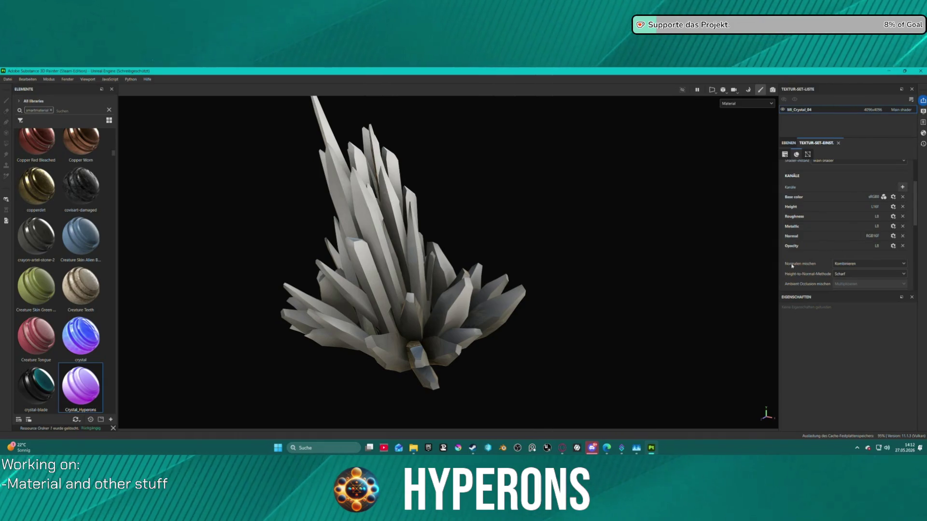
{"action": "mouse_move", "coordinate": [422, 195]}
{"action": "left_mouse_down", "text": "alt"}
{"action": "mouse_move", "coordinate": [538, 157]}
{"action": "mouse_move", "coordinate": [580, 203]}
{"action": "mouse_move", "coordinate": [529, 181]}
{"action": "mouse_move", "coordinate": [536, 232]}
{"action": "mouse_move", "coordinate": [666, 253]}
{"action": "left_mouse_up", "text": "alt"}
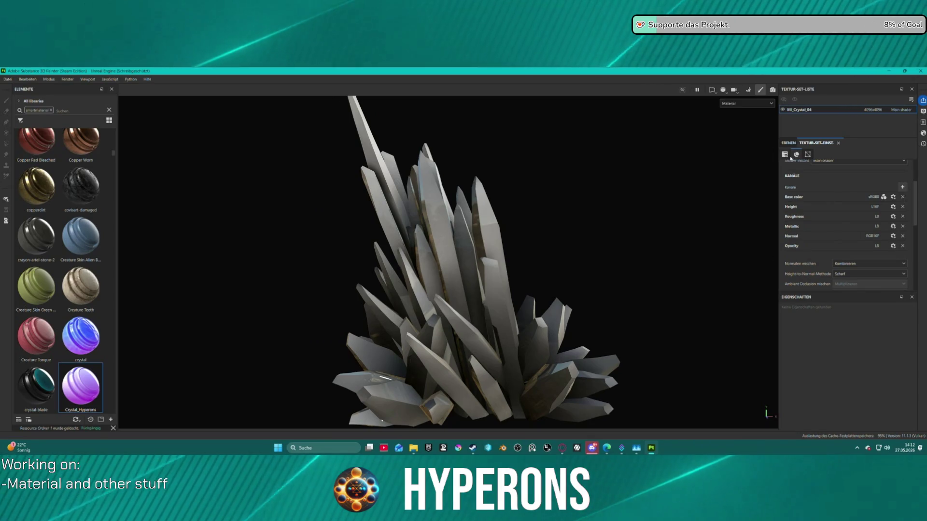
{"action": "left_click", "coordinate": [788, 143]}
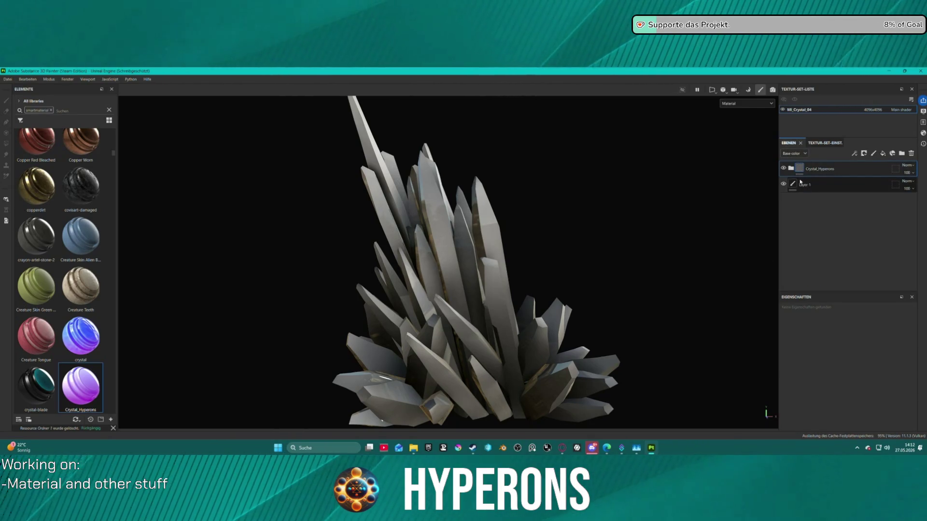
Open Ordner 1's Curvature generator mask, view only opacity, and lower Global Balance to 0.39.
{"action": "left_click", "coordinate": [791, 168]}
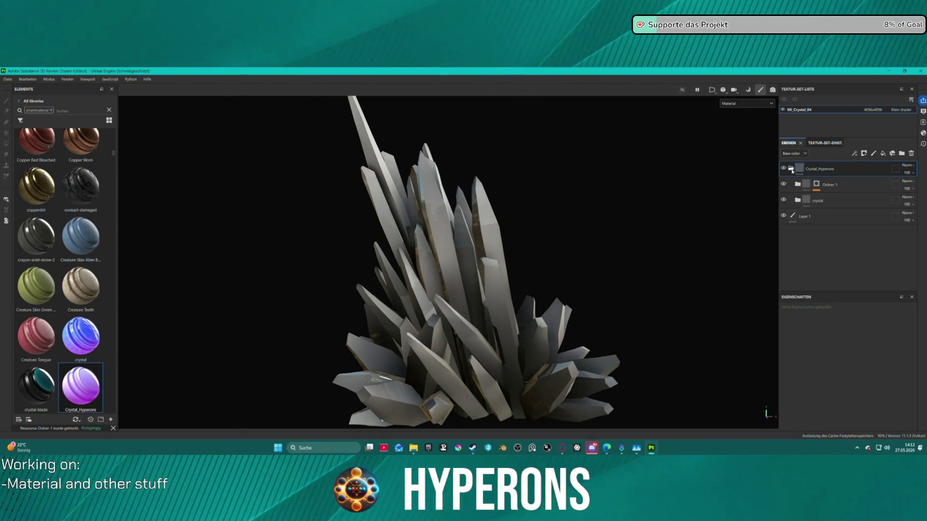
{"action": "left_click", "coordinate": [817, 184]}
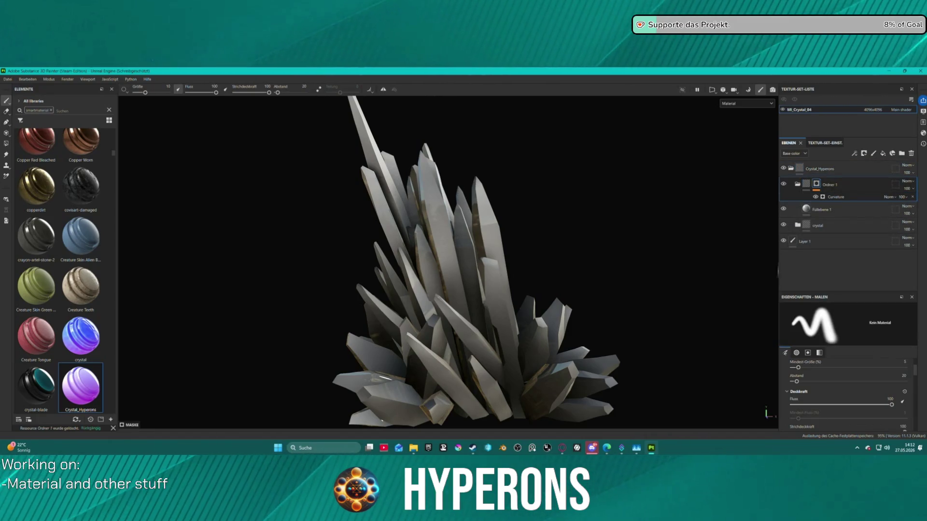
{"action": "left_click", "coordinate": [835, 197]}
{"action": "mouse_move", "coordinate": [637, 284]}
{"action": "left_mouse_down", "text": "alt"}
{"action": "mouse_move", "coordinate": [582, 275]}
{"action": "mouse_move", "coordinate": [590, 288]}
{"action": "left_mouse_up", "text": "alt"}
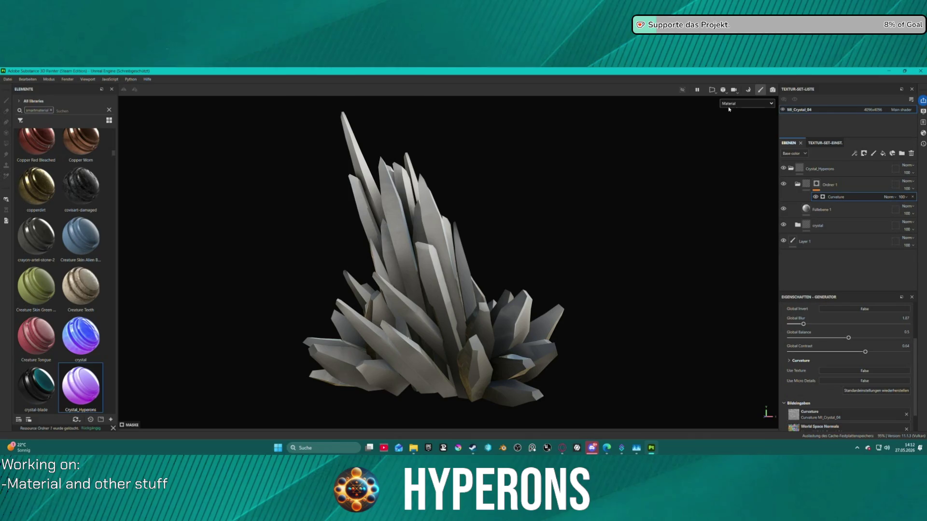
{"action": "left_click", "coordinate": [729, 106]}
{"action": "left_click", "coordinate": [731, 173]}
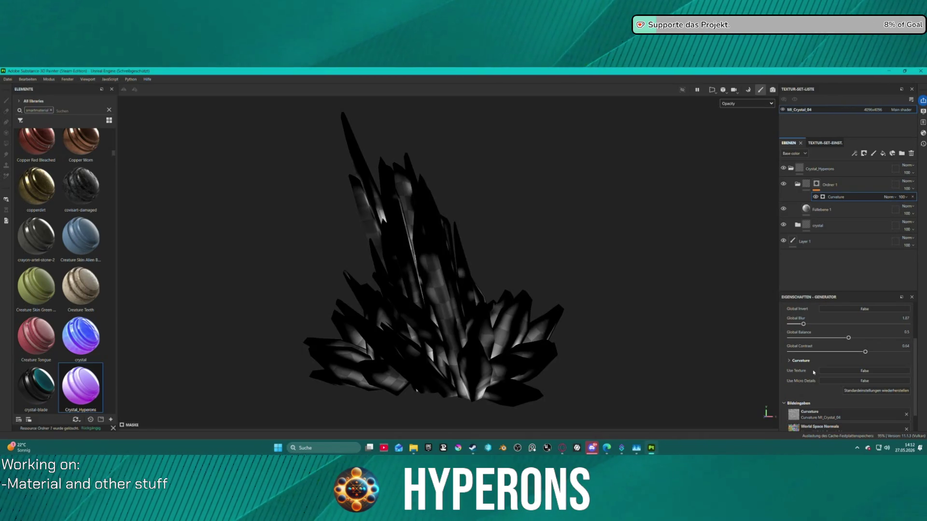
{"action": "mouse_move", "coordinate": [849, 339]}
{"action": "left_mouse_down"}
{"action": "mouse_move", "coordinate": [831, 337]}
{"action": "mouse_move", "coordinate": [835, 352]}
{"action": "mouse_move", "coordinate": [809, 353]}
{"action": "mouse_move", "coordinate": [862, 358]}
{"action": "mouse_move", "coordinate": [786, 327]}
{"action": "mouse_move", "coordinate": [826, 338]}
{"action": "mouse_move", "coordinate": [797, 324]}
{"action": "left_mouse_up"}
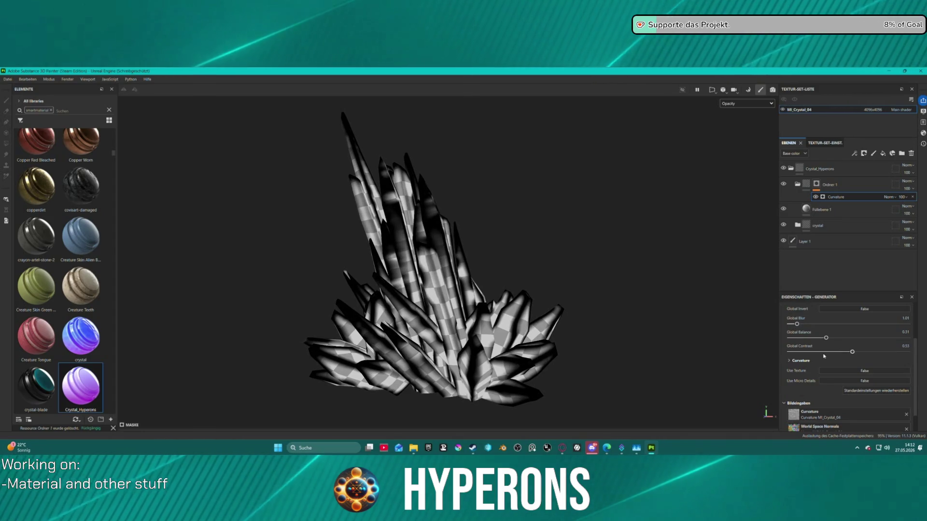
Switch the curvature mode to Cavities, then to Dual.
{"action": "left_click", "coordinate": [790, 361]}
{"action": "scroll", "coordinate": [863, 375], "scroll_direction": "down", "scroll_amount": 1}
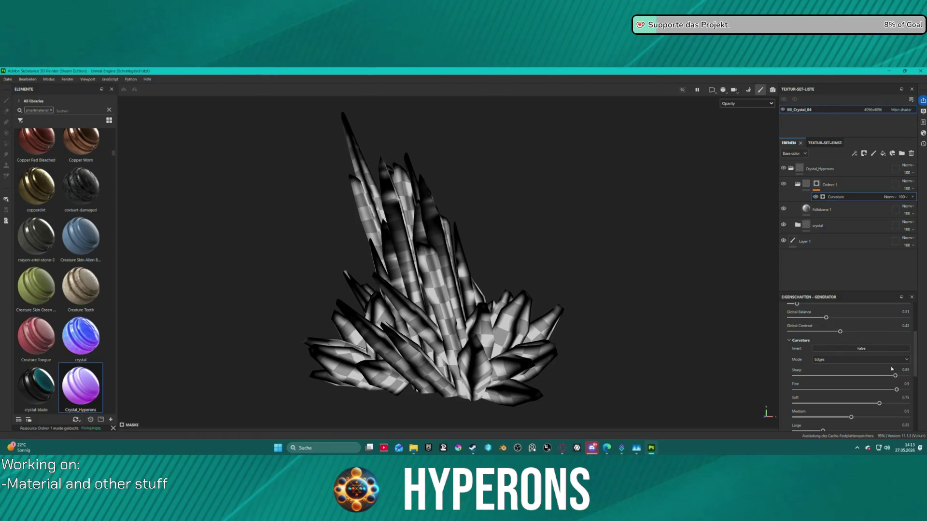
{"action": "left_click", "coordinate": [842, 360]}
{"action": "left_click", "coordinate": [841, 377]}
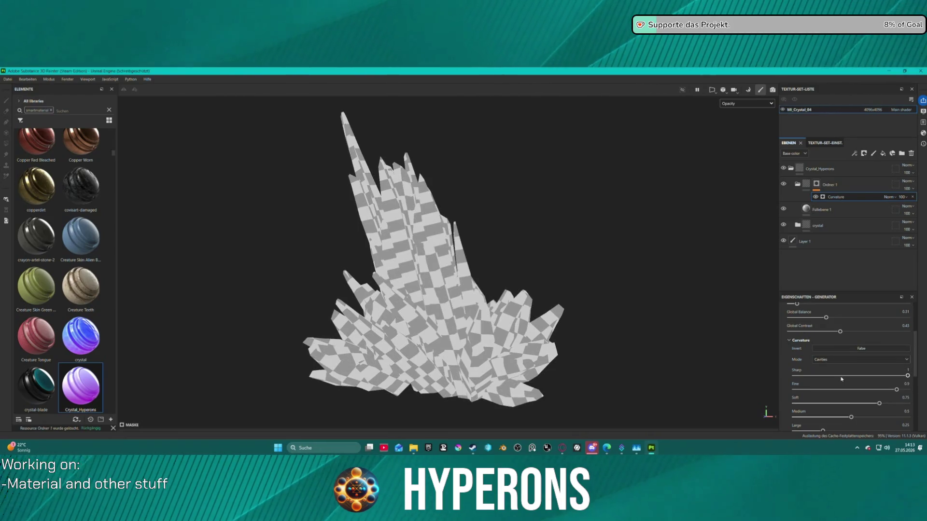
{"action": "left_click", "coordinate": [838, 360]}
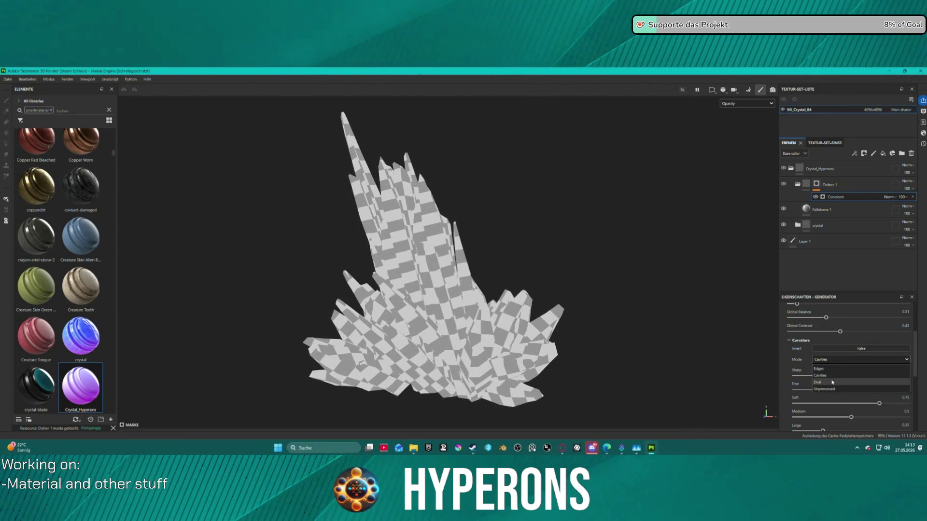
{"action": "left_click", "coordinate": [832, 382]}
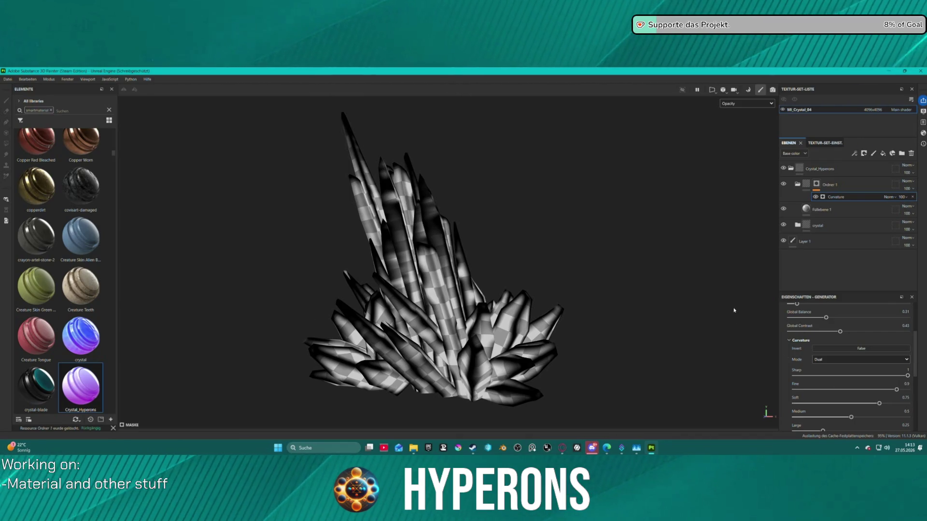
Retune the curvature levels: lower Medium and Soft, Fine to 1, adjust Huge.
{"action": "mouse_move", "coordinate": [852, 418]}
{"action": "left_mouse_down"}
{"action": "mouse_move", "coordinate": [806, 418]}
{"action": "mouse_move", "coordinate": [810, 425]}
{"action": "left_mouse_up"}
{"action": "left_click_drag", "start_coordinate": [869, 404], "coordinate": [860, 406]}
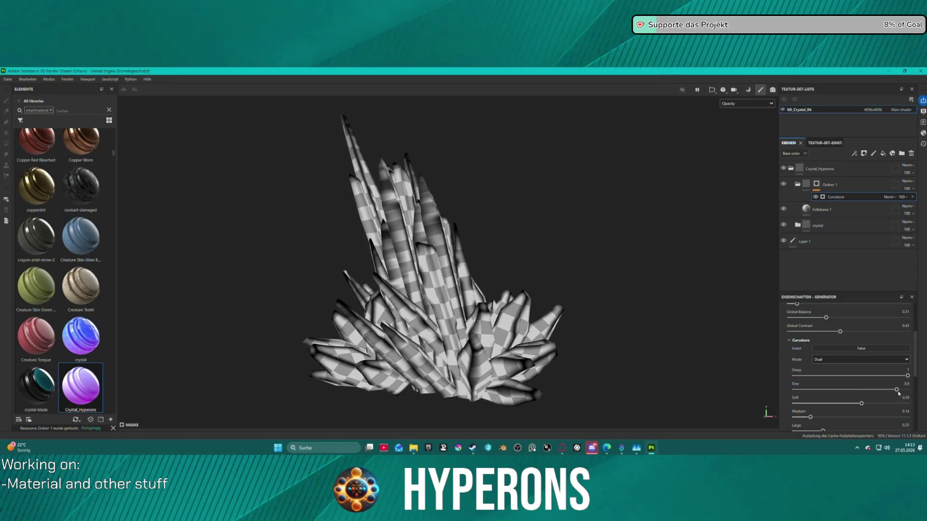
{"action": "mouse_move", "coordinate": [851, 390]}
{"action": "left_mouse_down"}
{"action": "mouse_move", "coordinate": [793, 389]}
{"action": "mouse_move", "coordinate": [908, 390]}
{"action": "left_mouse_up"}
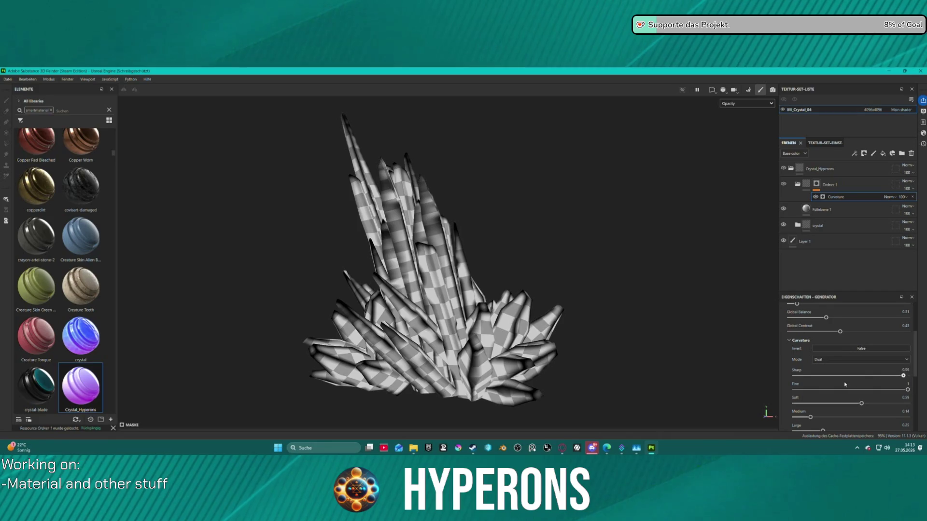
{"action": "scroll", "coordinate": [812, 382], "scroll_direction": "down", "scroll_amount": 3}
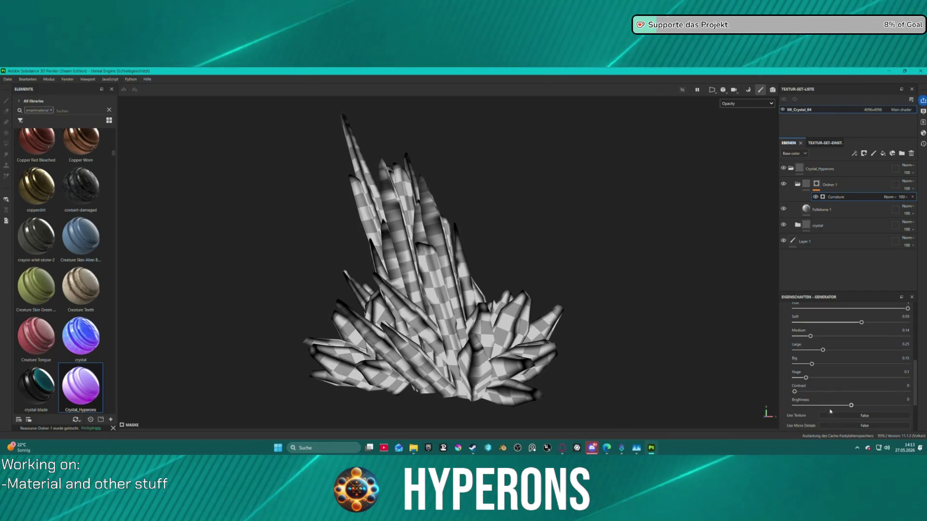
{"action": "mouse_move", "coordinate": [830, 378]}
{"action": "left_mouse_down"}
{"action": "mouse_move", "coordinate": [868, 375]}
{"action": "mouse_move", "coordinate": [794, 379]}
{"action": "mouse_move", "coordinate": [874, 405]}
{"action": "mouse_move", "coordinate": [847, 403]}
{"action": "left_mouse_up"}
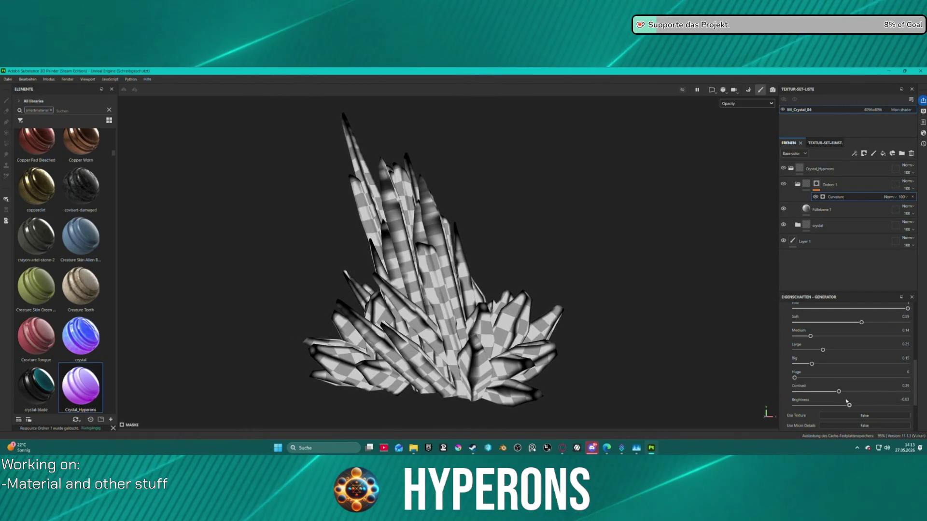
{"action": "left_click_drag", "start_coordinate": [809, 336], "coordinate": [843, 336]}
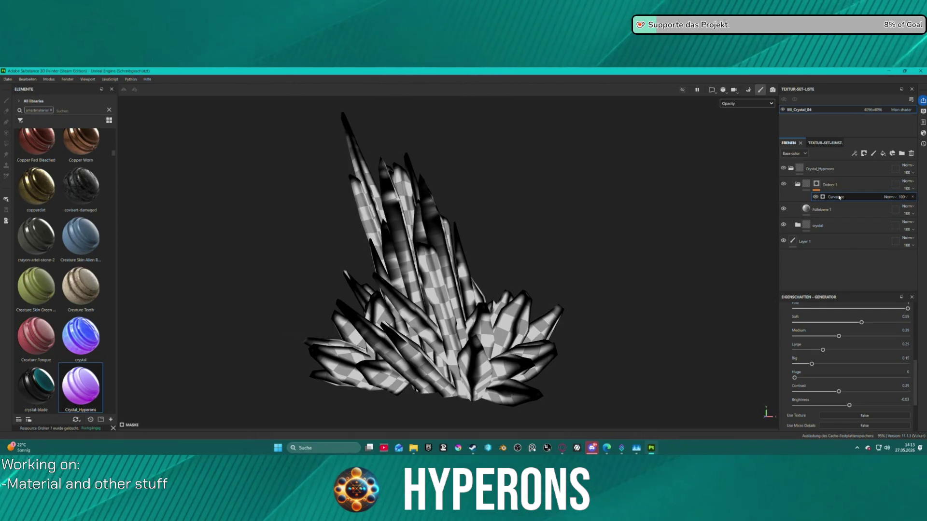
Add an empty filter to Ordner 1's mask, browse the filter list, then remove it.
{"action": "right_click", "coordinate": [816, 194]}
{"action": "key", "text": "Escape"}
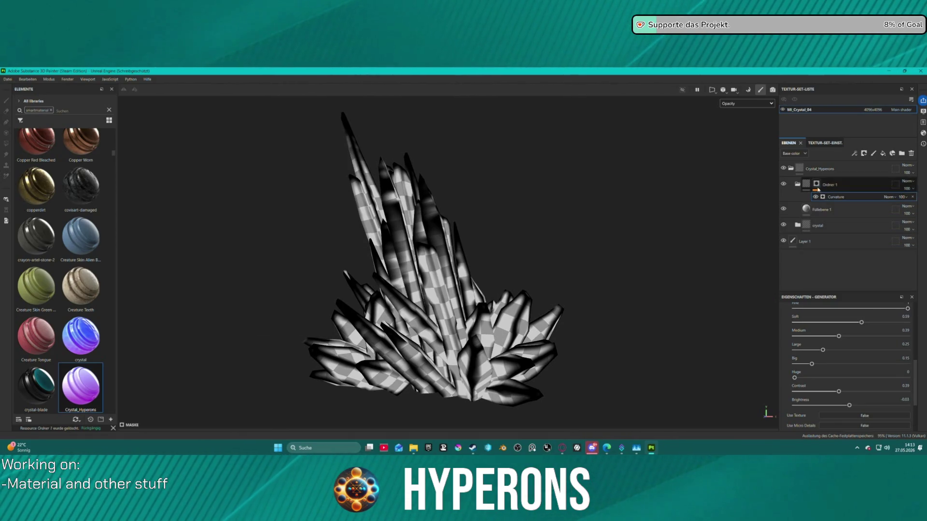
{"action": "left_click", "coordinate": [816, 185]}
{"action": "right_click", "coordinate": [816, 185]}
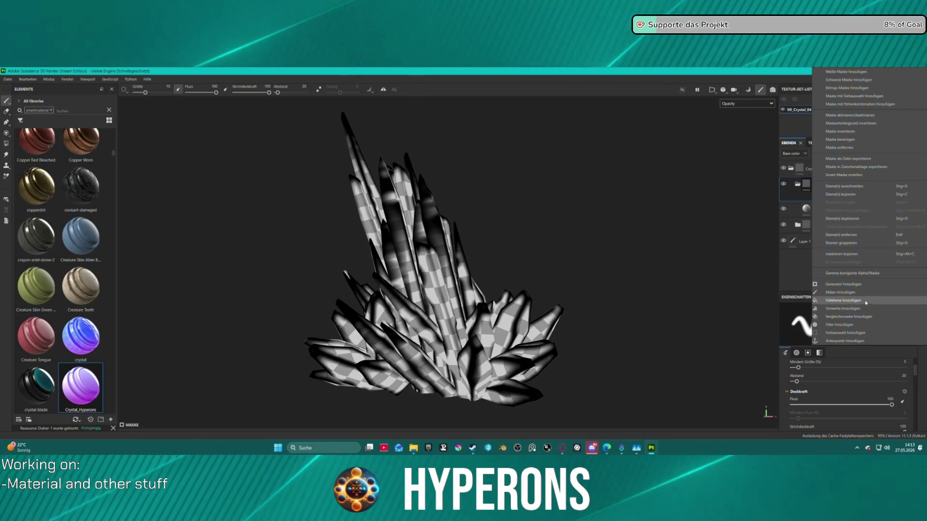
{"action": "left_click", "coordinate": [862, 324]}
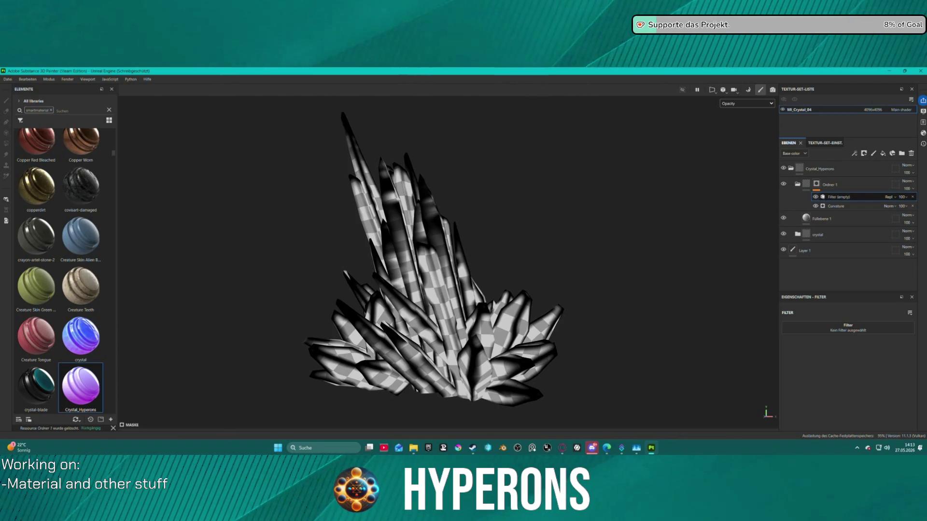
{"action": "left_click", "coordinate": [848, 328]}
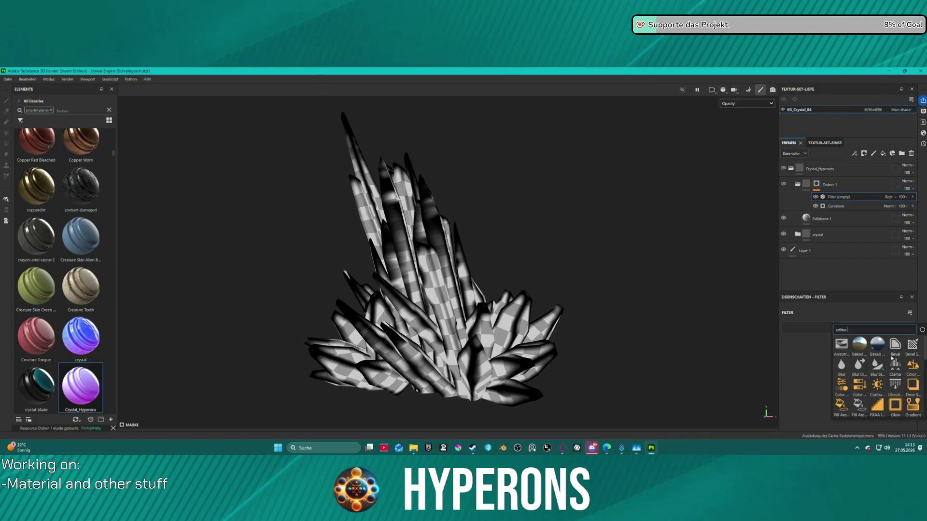
{"action": "scroll", "coordinate": [888, 375], "scroll_direction": "down", "scroll_amount": 5}
{"action": "scroll", "coordinate": [888, 375], "scroll_direction": "down", "scroll_amount": 3}
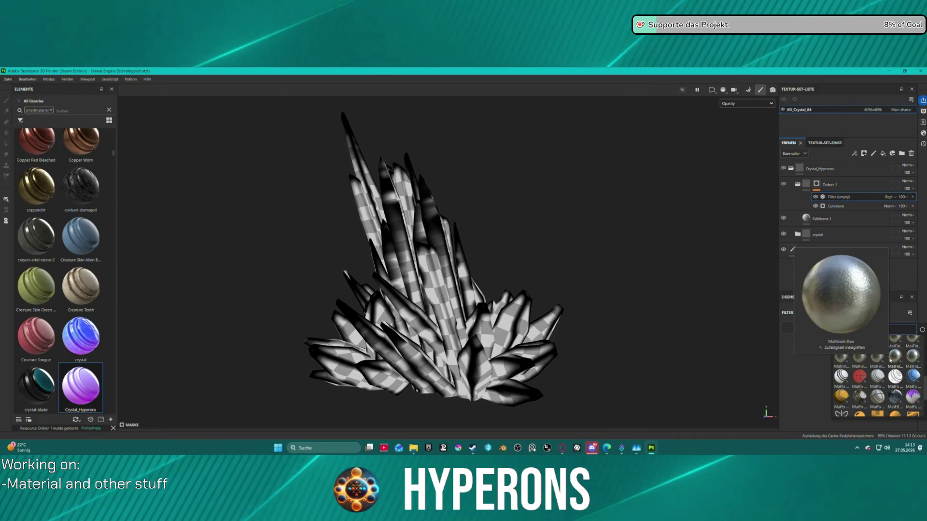
{"action": "scroll", "coordinate": [876, 386], "scroll_direction": "up", "scroll_amount": 5}
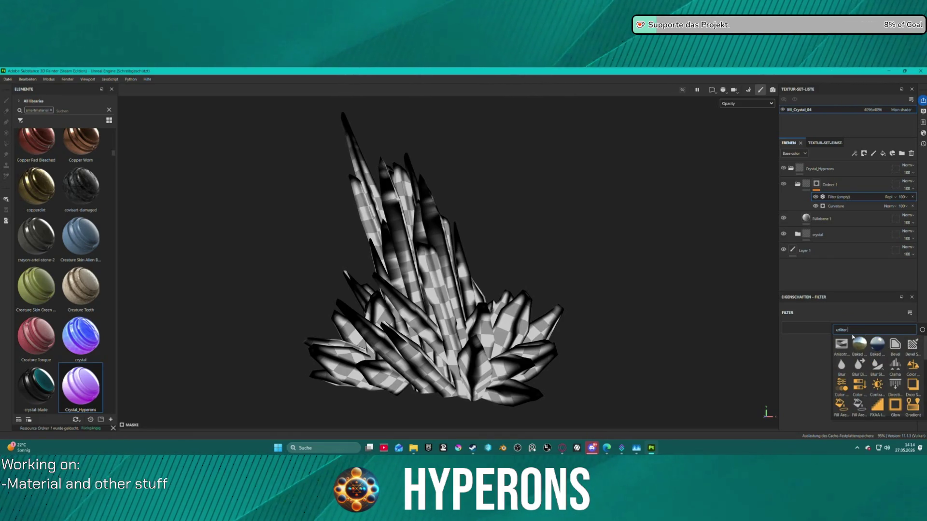
{"action": "left_click", "coordinate": [871, 275]}
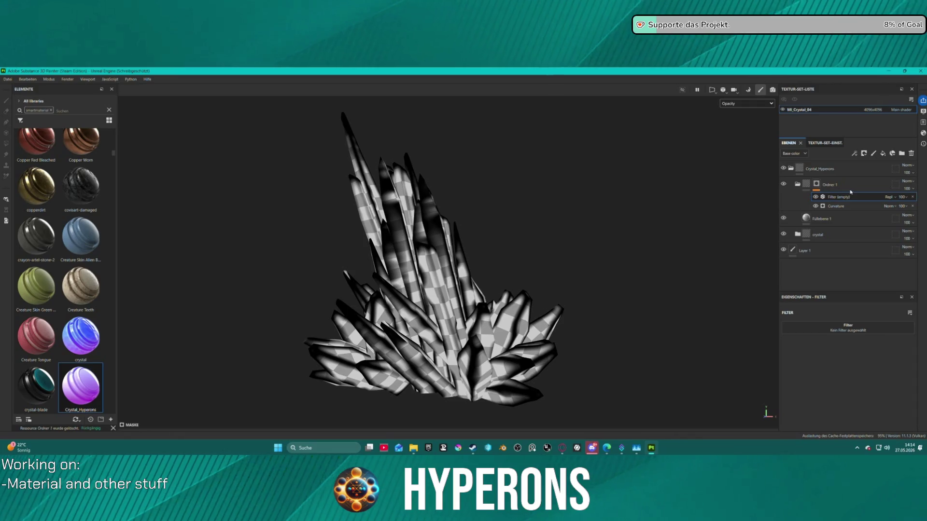
{"action": "right_click", "coordinate": [827, 199]}
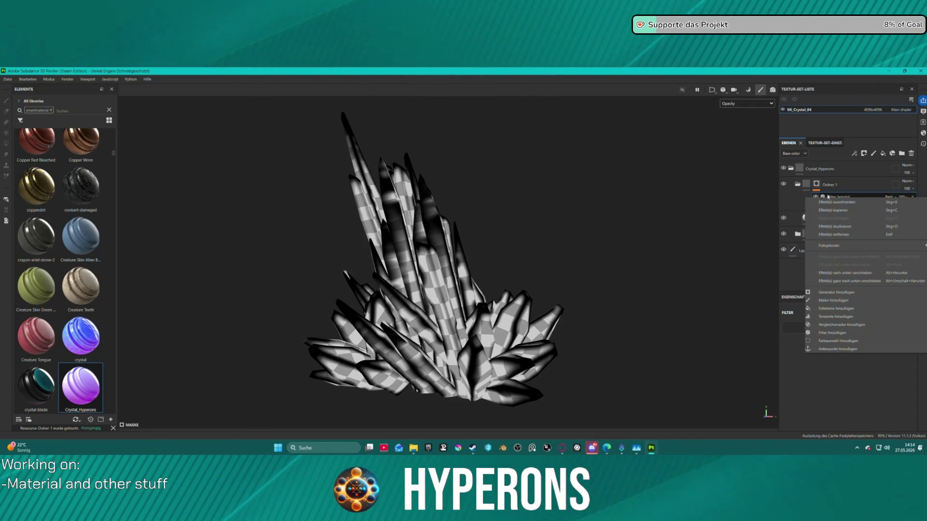
{"action": "left_click", "coordinate": [874, 194]}
Add an empty generator to Ordner 1's mask and browse the generator shelf.
{"action": "left_click", "coordinate": [849, 185]}
{"action": "right_click", "coordinate": [842, 188]}
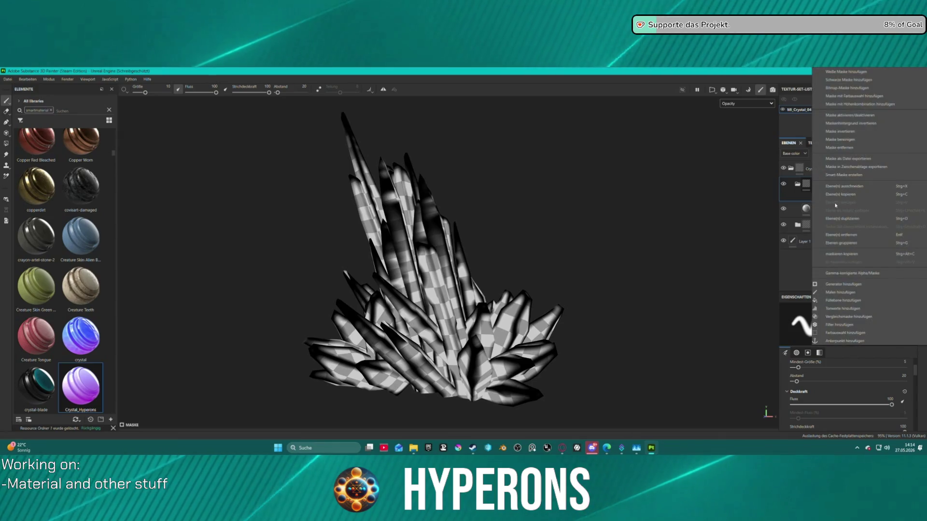
{"action": "left_click", "coordinate": [843, 284]}
{"action": "left_click", "coordinate": [848, 327]}
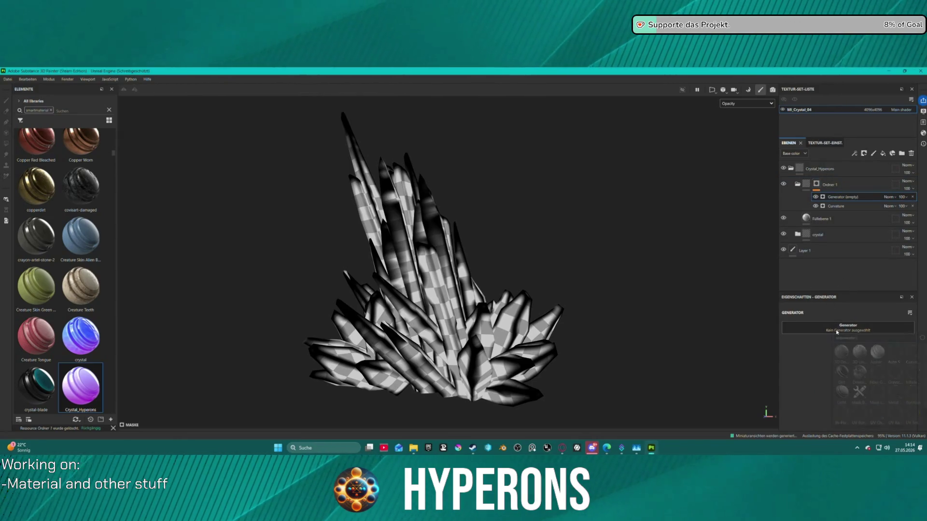
{"action": "mouse_move", "coordinate": [840, 362]}
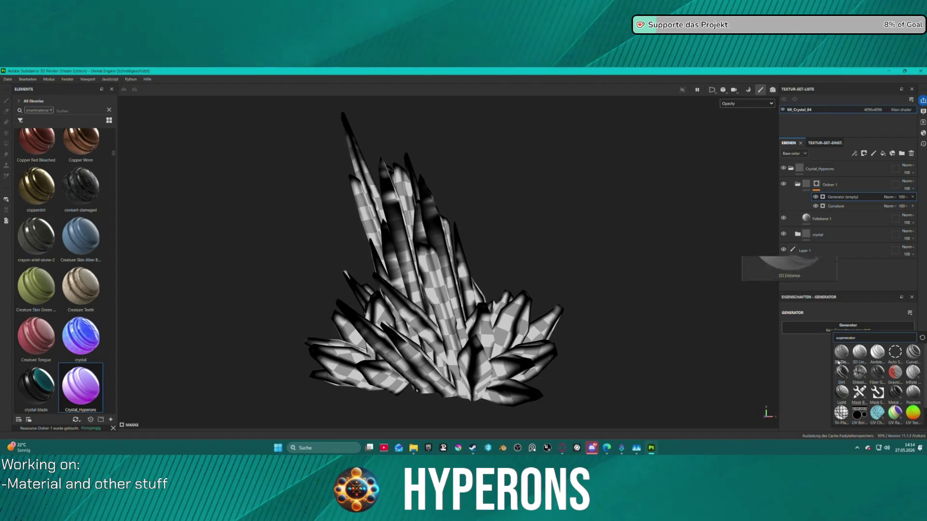
{"action": "mouse_move", "coordinate": [856, 375]}
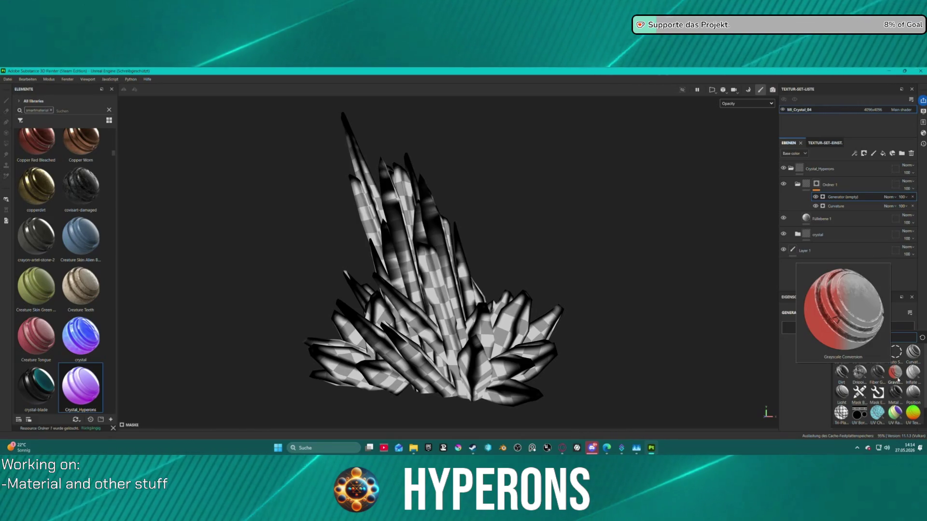
{"action": "mouse_move", "coordinate": [896, 392]}
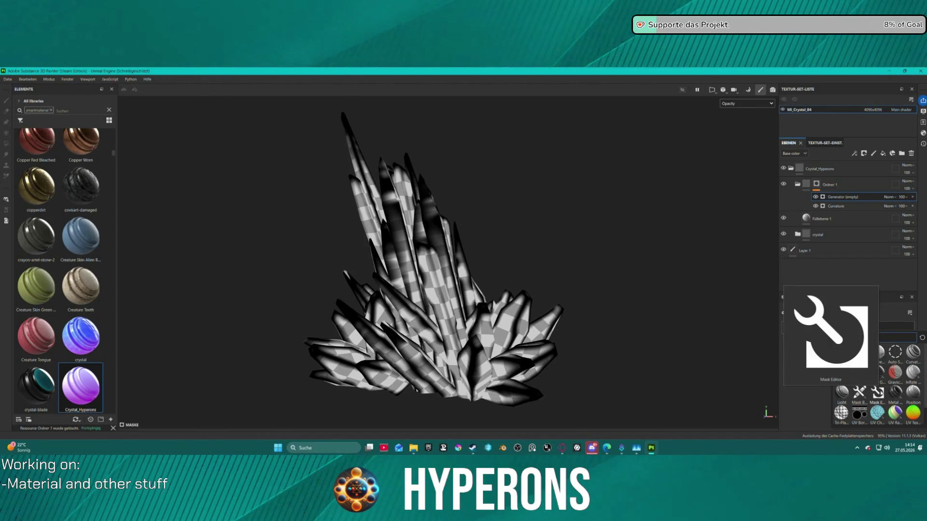
{"action": "mouse_move", "coordinate": [848, 396]}
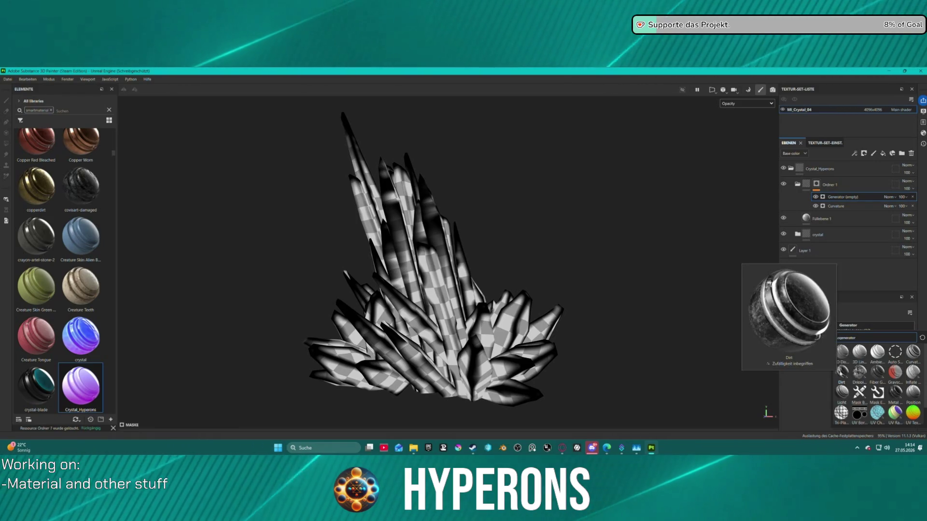
{"action": "scroll", "coordinate": [840, 376], "scroll_direction": "down", "scroll_amount": 1}
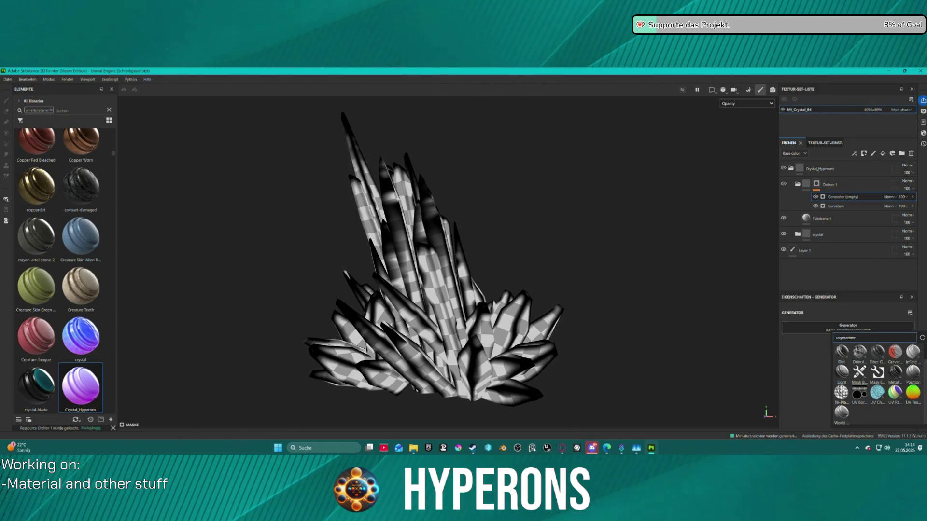
{"action": "mouse_move", "coordinate": [843, 414]}
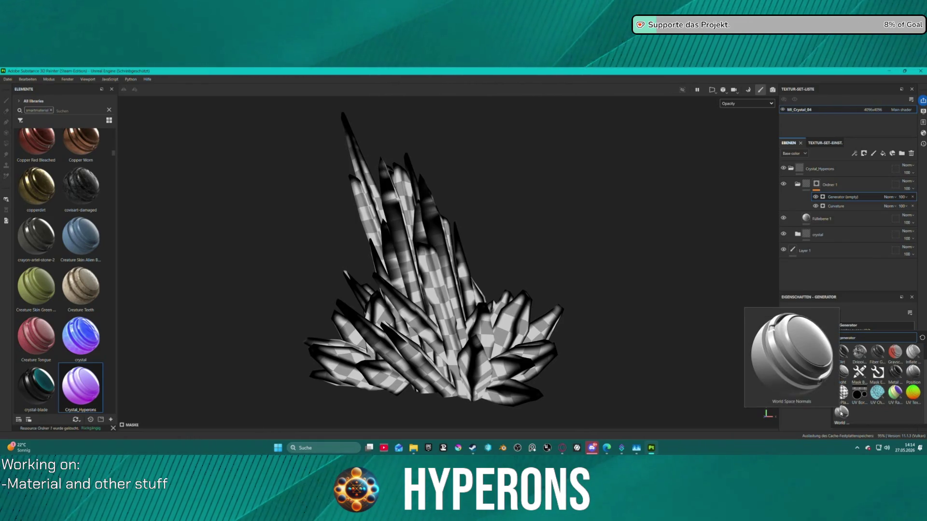
{"action": "scroll", "coordinate": [898, 351], "scroll_direction": "up", "scroll_amount": 1}
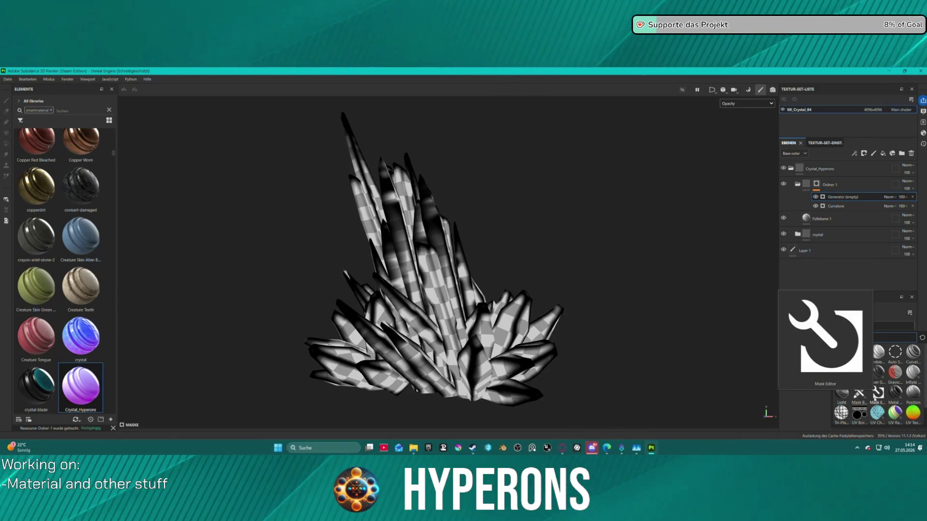
{"action": "scroll", "coordinate": [875, 399], "scroll_direction": "down", "scroll_amount": 1}
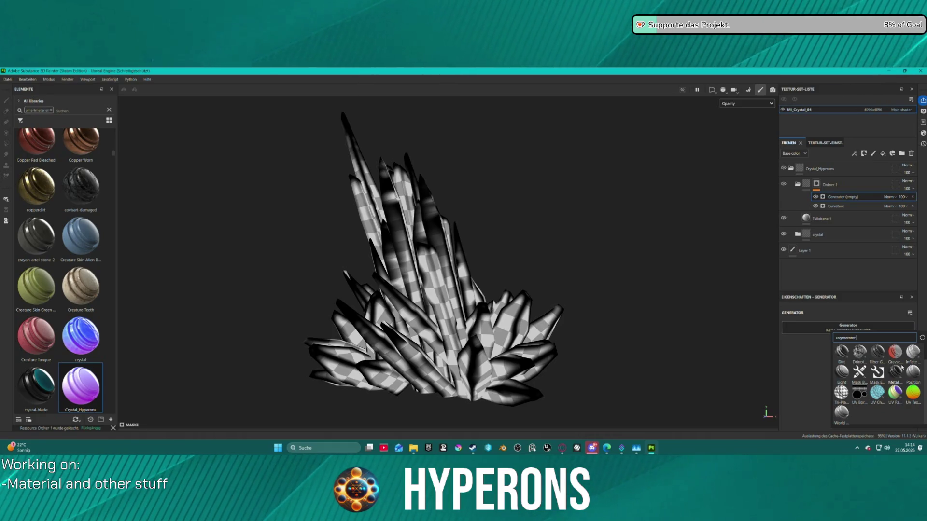
{"action": "mouse_move", "coordinate": [914, 356]}
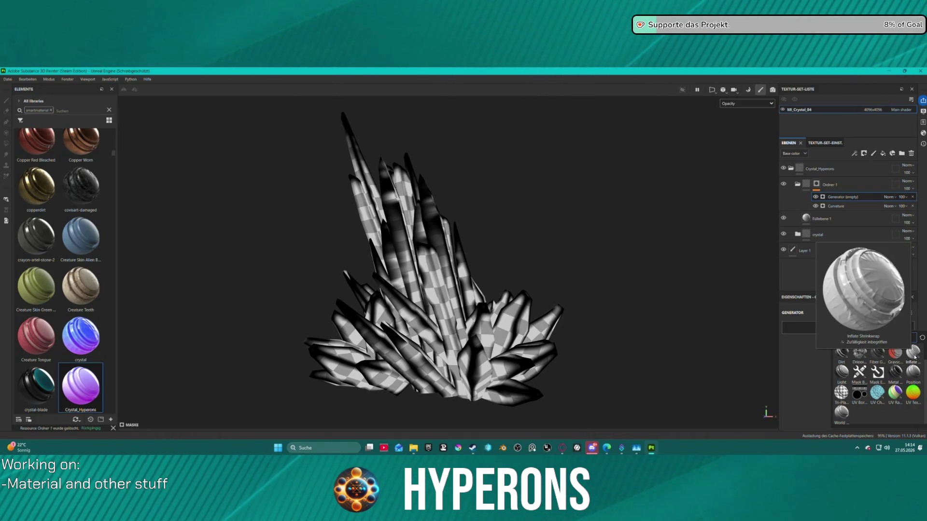
{"action": "scroll", "coordinate": [915, 360], "scroll_direction": "up", "scroll_amount": 1}
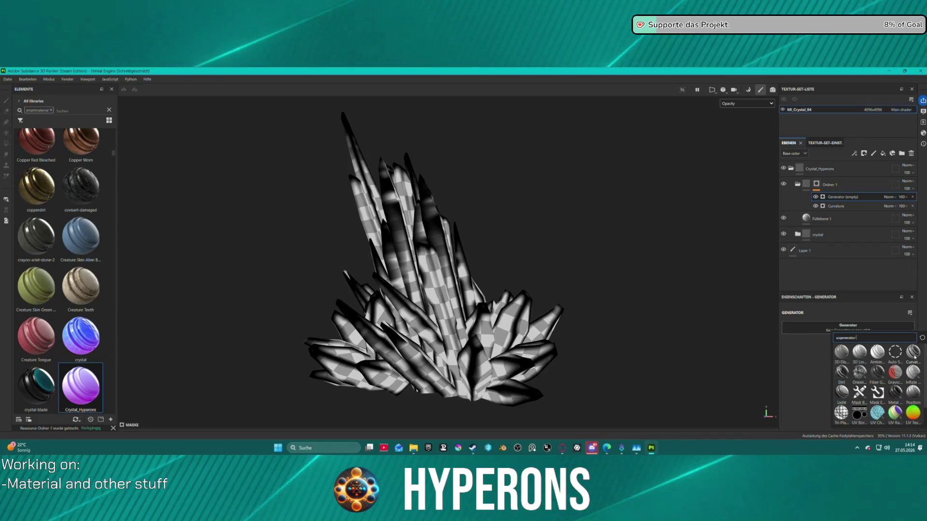
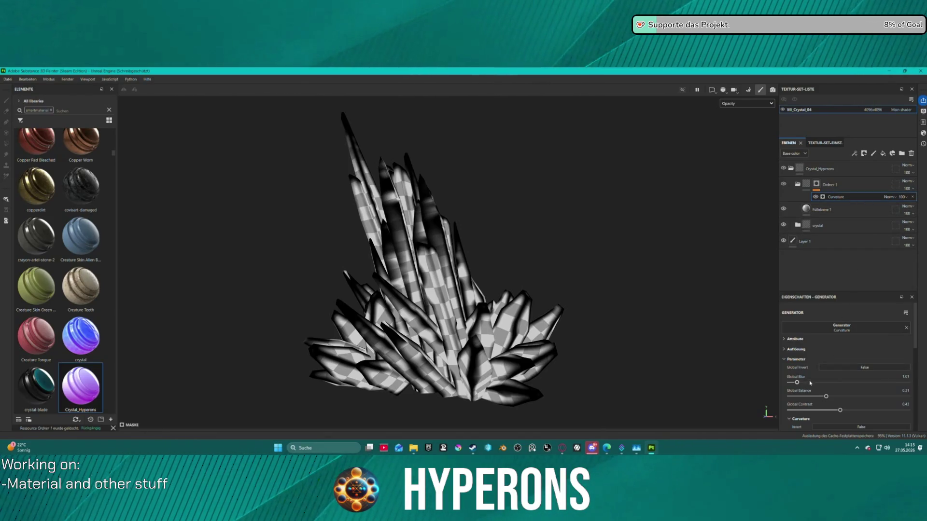
Reduce the Curvature generator's Global Blur and set Global Contrast to 0.39, then inspect the crystal.
{"action": "mouse_move", "coordinate": [798, 383]}
{"action": "left_mouse_down"}
{"action": "mouse_move", "coordinate": [775, 388]}
{"action": "mouse_move", "coordinate": [795, 383]}
{"action": "left_mouse_up"}
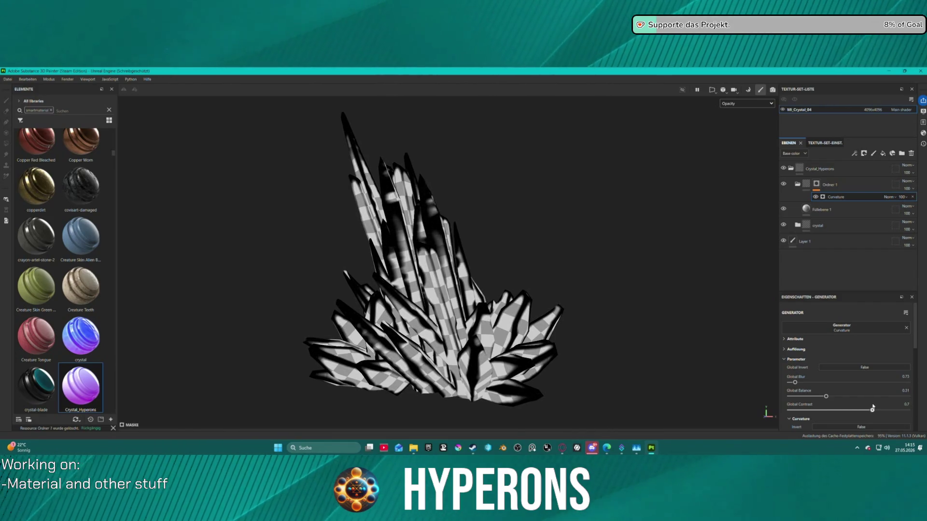
{"action": "left_click_drag", "start_coordinate": [848, 410], "coordinate": [805, 397]}
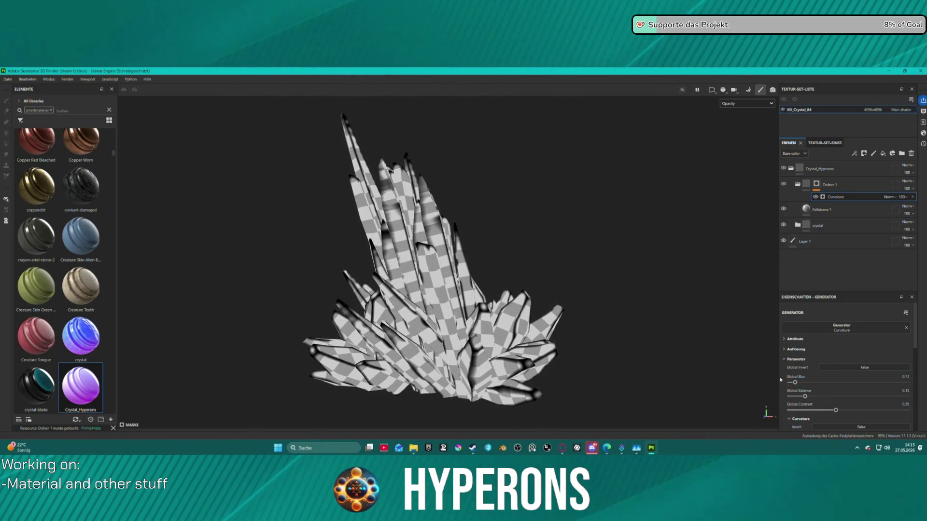
{"action": "mouse_move", "coordinate": [519, 245]}
{"action": "right_mouse_down", "text": "alt"}
{"action": "mouse_move", "coordinate": [554, 317]}
{"action": "mouse_move", "coordinate": [725, 305]}
{"action": "right_mouse_up", "text": "alt"}
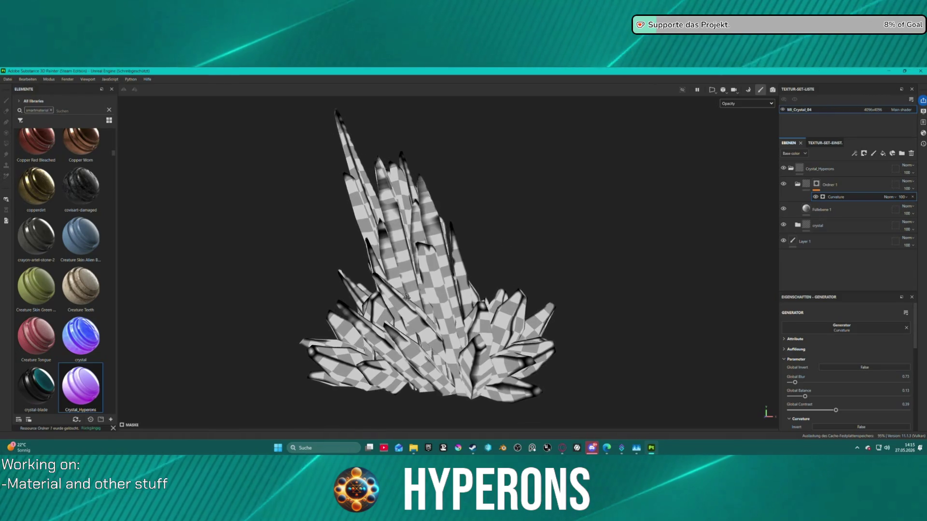
{"action": "mouse_move", "coordinate": [726, 305]}
{"action": "left_mouse_down", "text": "alt"}
{"action": "mouse_move", "coordinate": [868, 283]}
{"action": "mouse_move", "coordinate": [872, 291]}
{"action": "mouse_move", "coordinate": [652, 276]}
{"action": "mouse_move", "coordinate": [474, 280]}
{"action": "mouse_move", "coordinate": [310, 172]}
{"action": "left_mouse_up", "text": "alt"}
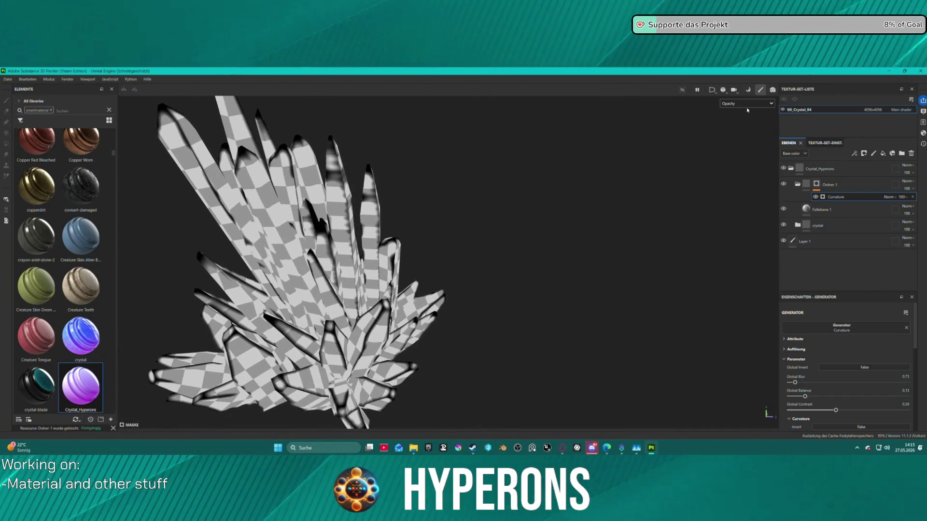
{"action": "key", "text": "ctrl+b"}
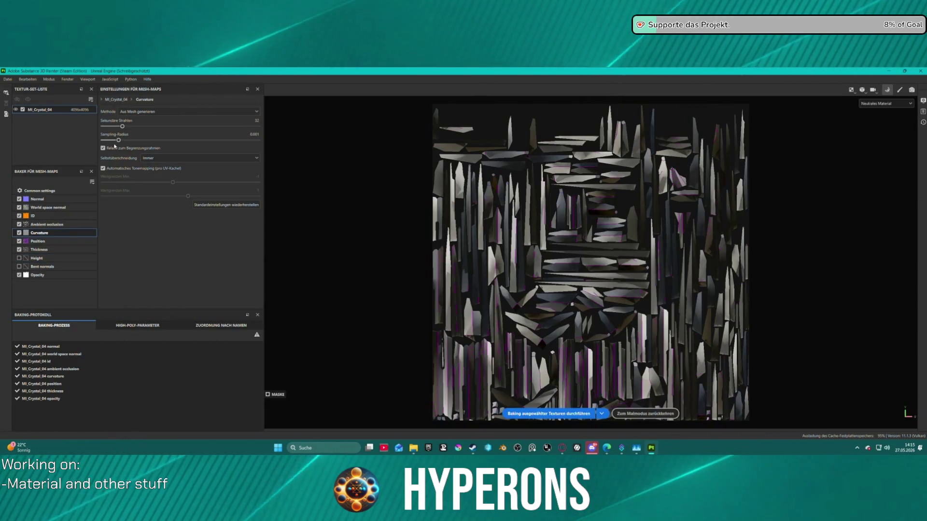
Rebake the mesh maps with a larger curvature sampling radius and 104 secondary rays.
{"action": "left_click_drag", "start_coordinate": [125, 140], "coordinate": [142, 129]}
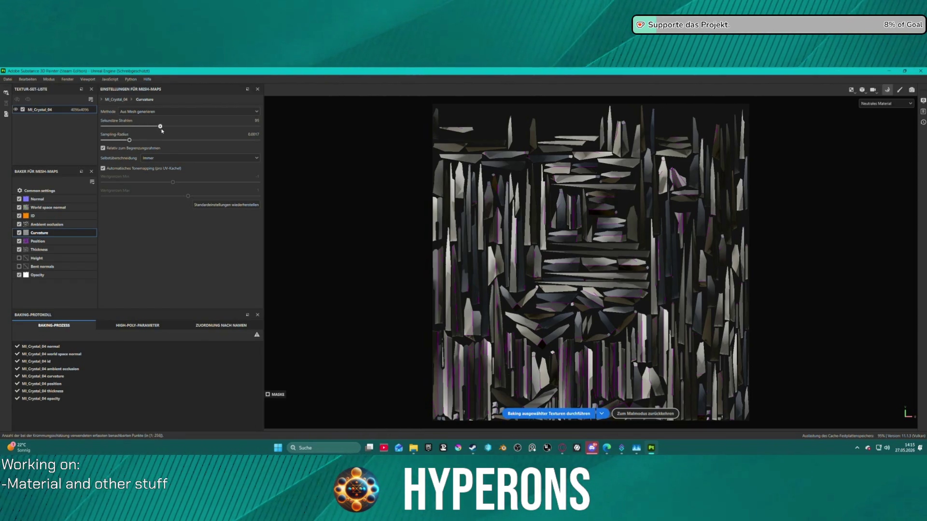
{"action": "left_click", "coordinate": [168, 112]}
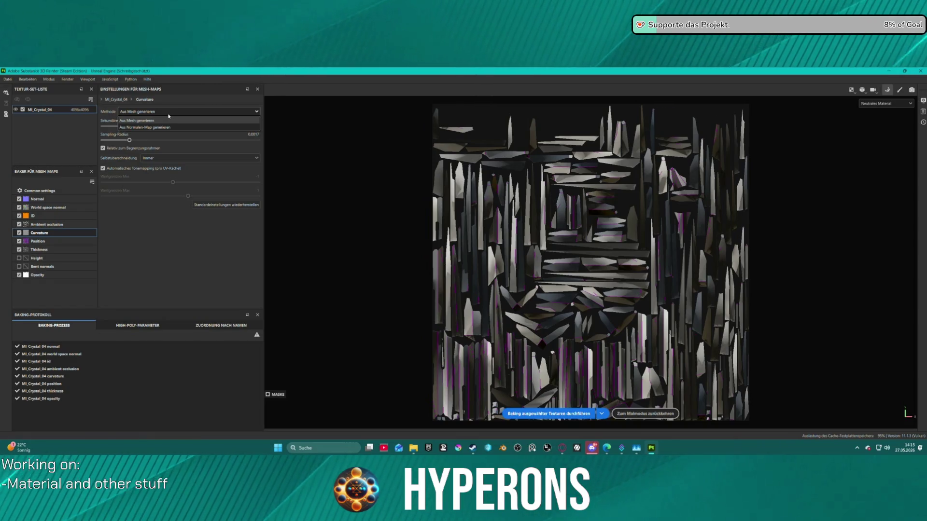
{"action": "left_click", "coordinate": [169, 120]}
{"action": "left_click_drag", "start_coordinate": [143, 126], "coordinate": [166, 126]}
{"action": "left_click", "coordinate": [567, 415]}
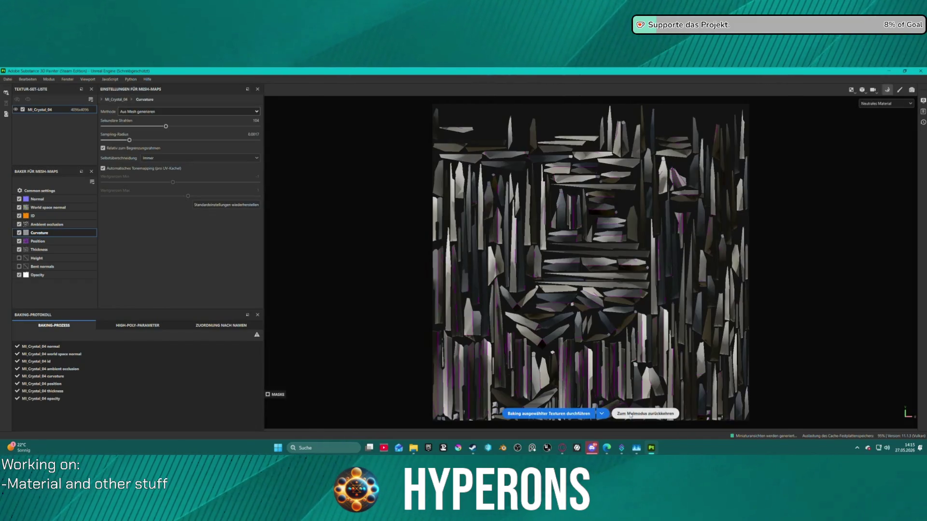
{"action": "left_click", "coordinate": [630, 414]}
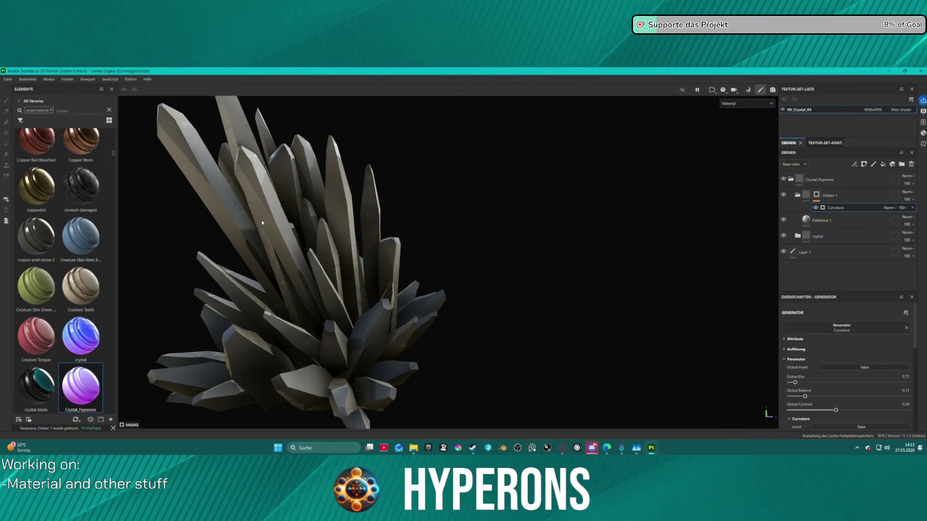
Display the crystal's Opacity channel in an upright front view.
{"action": "left_click", "coordinate": [729, 104]}
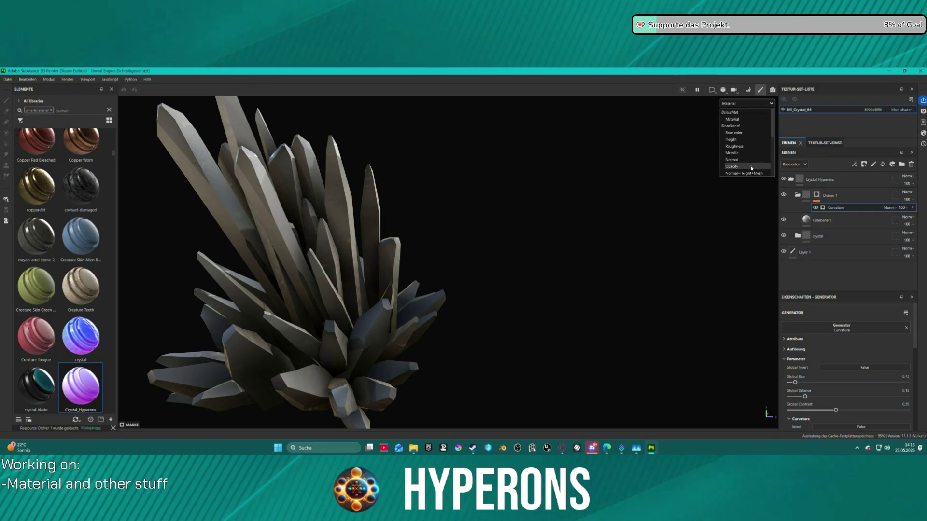
{"action": "left_click", "coordinate": [751, 168]}
{"action": "mouse_move", "coordinate": [399, 211]}
{"action": "left_mouse_down", "text": "alt"}
{"action": "mouse_move", "coordinate": [505, 209]}
{"action": "mouse_move", "coordinate": [650, 182]}
{"action": "mouse_move", "coordinate": [874, 195]}
{"action": "mouse_move", "coordinate": [721, 141]}
{"action": "left_mouse_up", "text": "alt"}
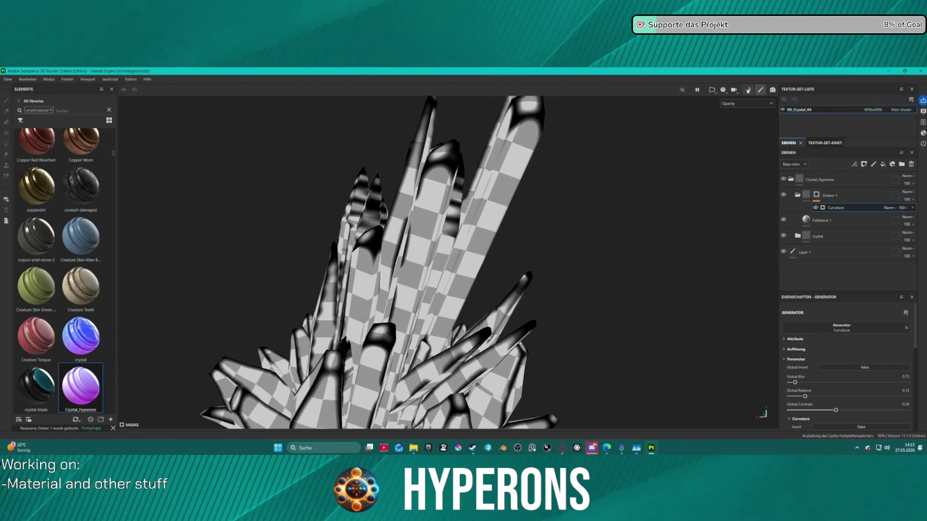
Review the curvature method and self-intersection options, then preview the baked Curvature map.
{"action": "left_click", "coordinate": [748, 91]}
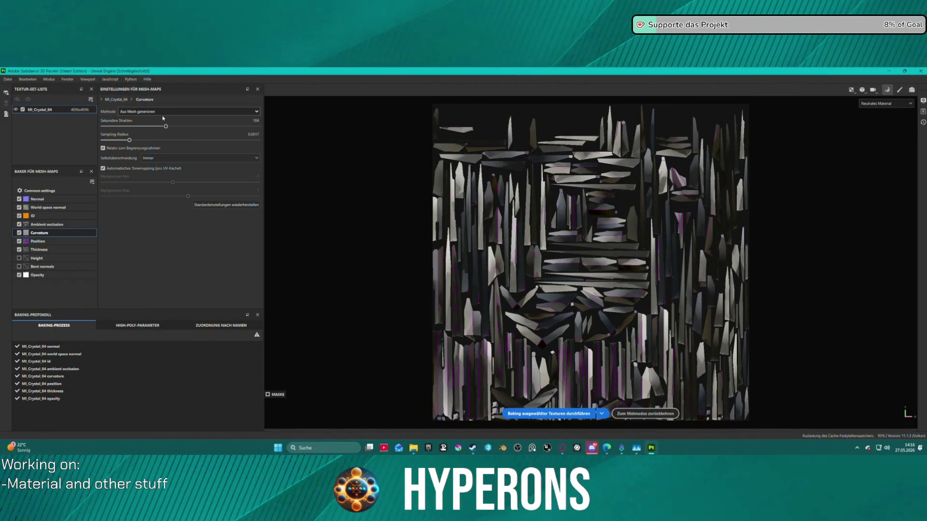
{"action": "left_click", "coordinate": [162, 111]}
{"action": "left_click", "coordinate": [126, 165]}
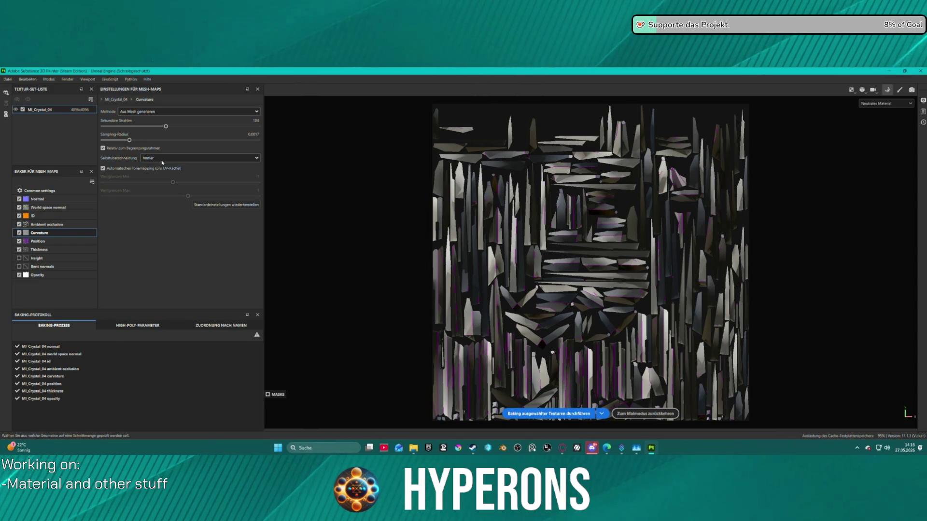
{"action": "left_click", "coordinate": [163, 159]}
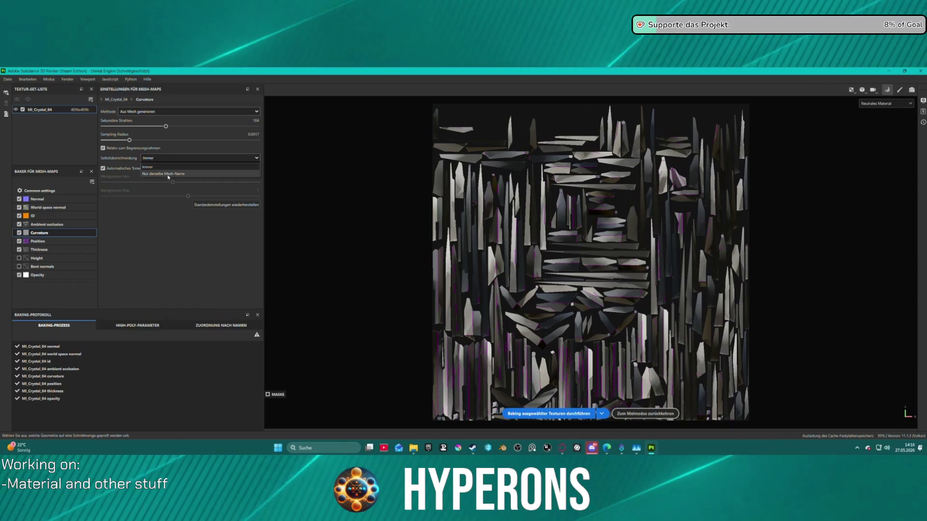
{"action": "left_click", "coordinate": [161, 161]}
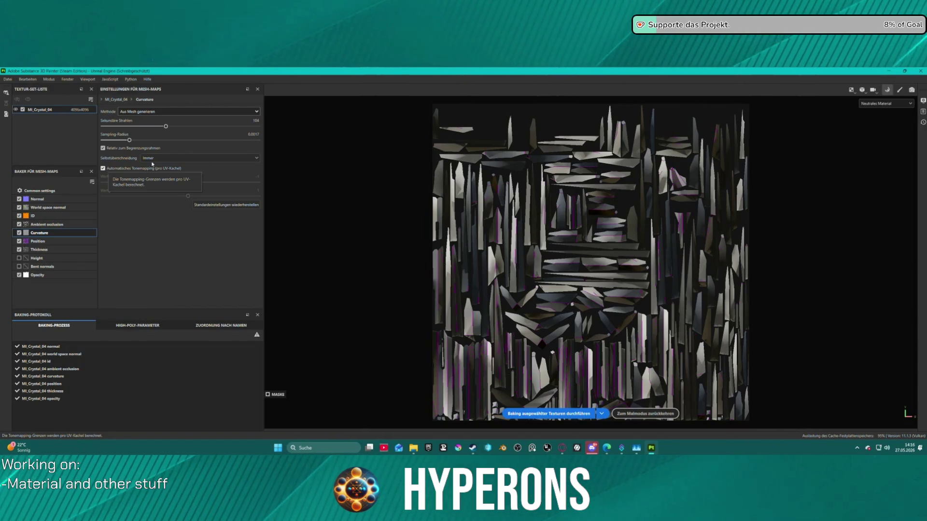
{"action": "left_click", "coordinate": [882, 105]}
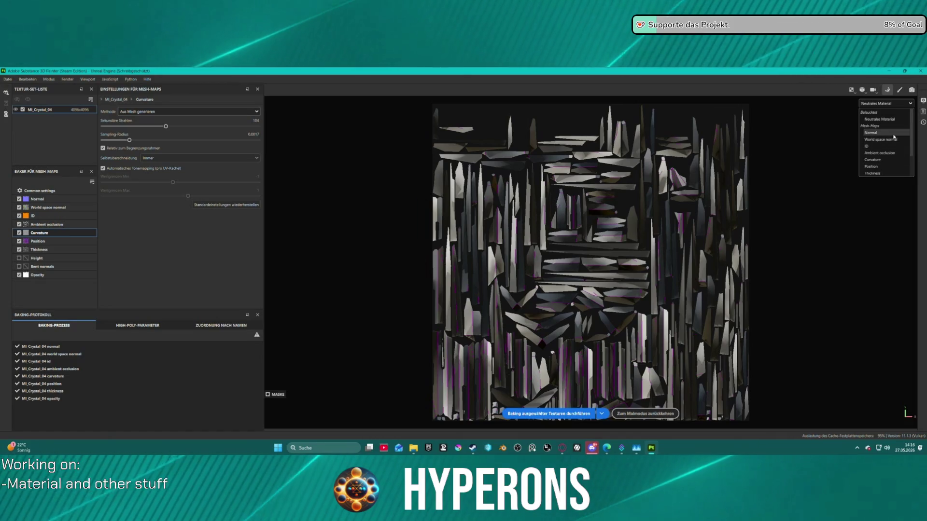
{"action": "scroll", "coordinate": [880, 154], "scroll_direction": "down", "scroll_amount": 1}
{"action": "left_click", "coordinate": [872, 140]}
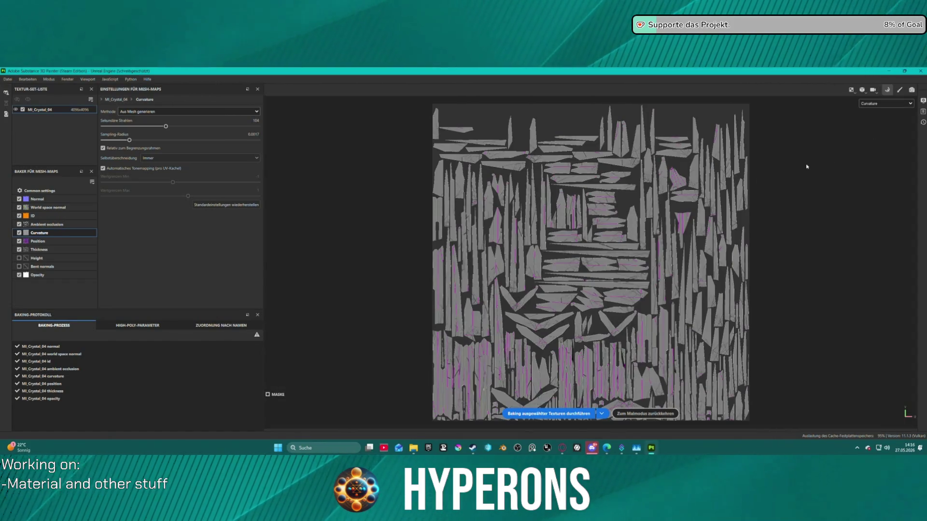
{"action": "scroll", "coordinate": [502, 254], "scroll_direction": "up", "scroll_amount": 3}
{"action": "scroll", "coordinate": [502, 255], "scroll_direction": "up", "scroll_amount": 4}
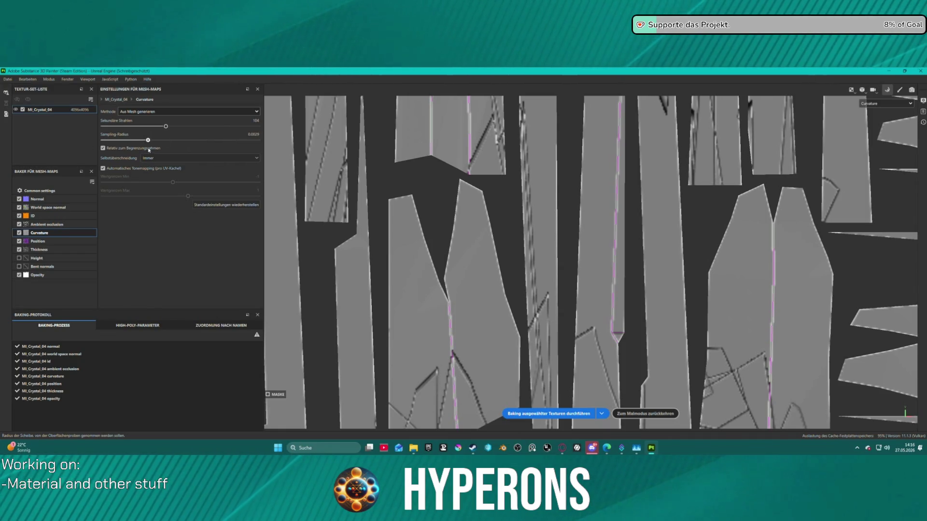
Rebake curvature from the normal map with Details raised to 0.54.
{"action": "left_click", "coordinate": [155, 111]}
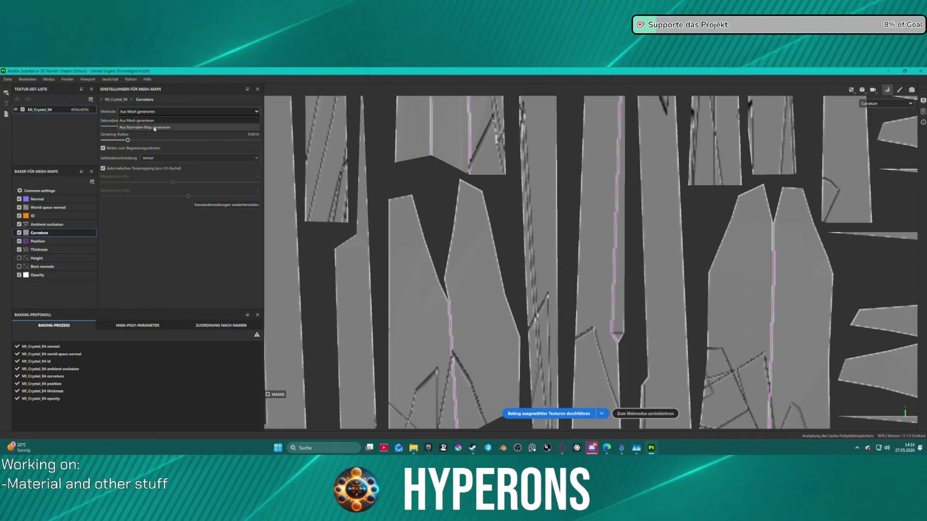
{"action": "left_click", "coordinate": [150, 127]}
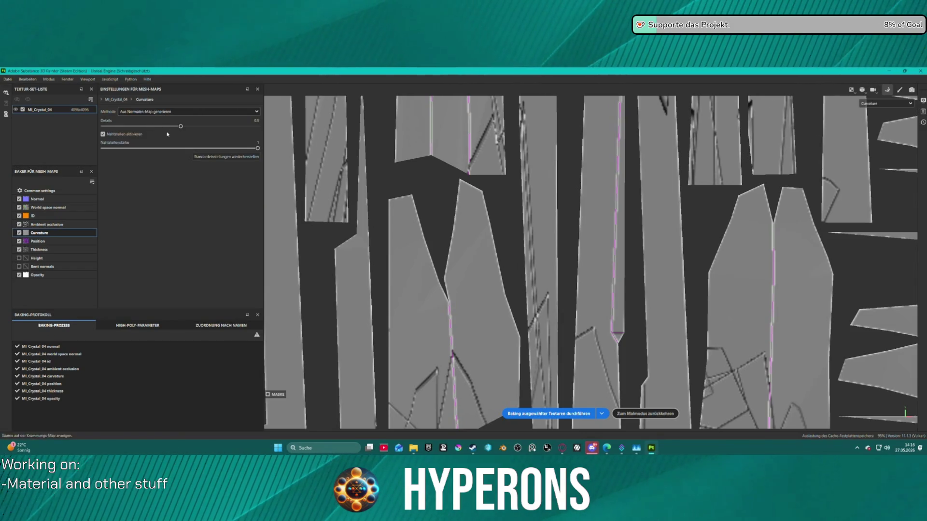
{"action": "left_click_drag", "start_coordinate": [181, 127], "coordinate": [202, 127]}
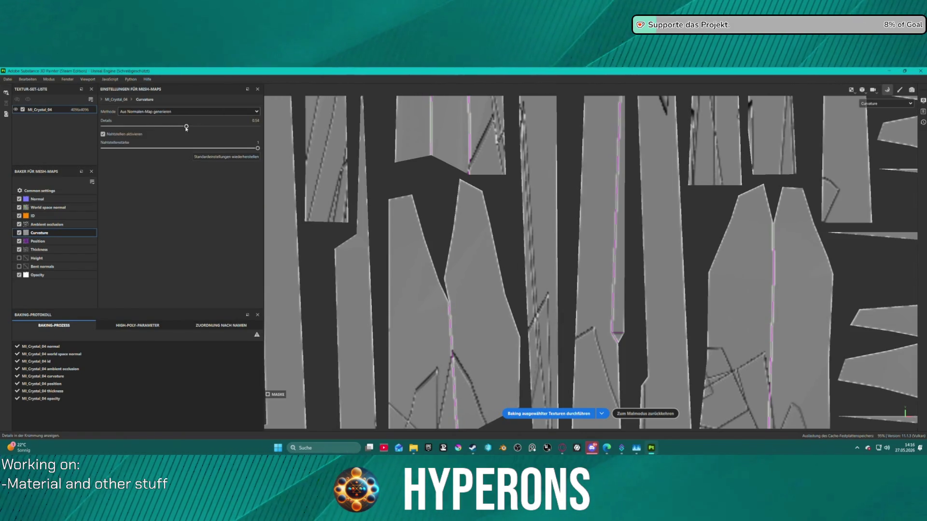
{"action": "left_click", "coordinate": [574, 414]}
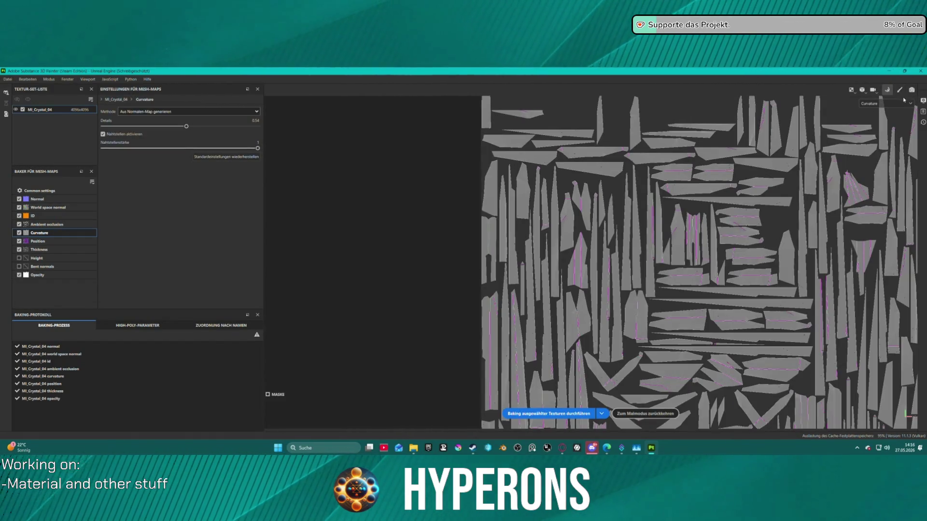
{"action": "left_click", "coordinate": [645, 413]}
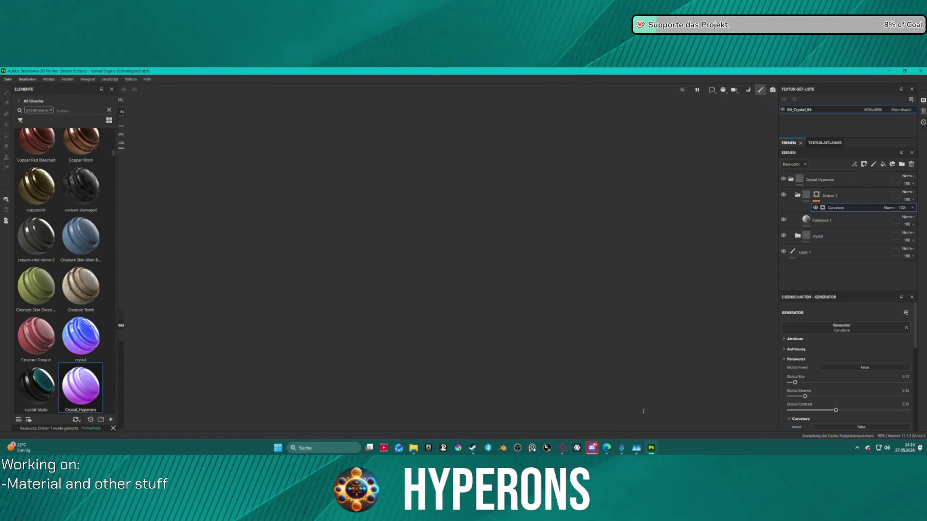
Show the crystal's Opacity channel from a new viewing angle.
{"action": "scroll", "coordinate": [531, 302], "scroll_direction": "down", "scroll_amount": 5}
{"action": "scroll", "coordinate": [457, 338], "scroll_direction": "up", "scroll_amount": 5}
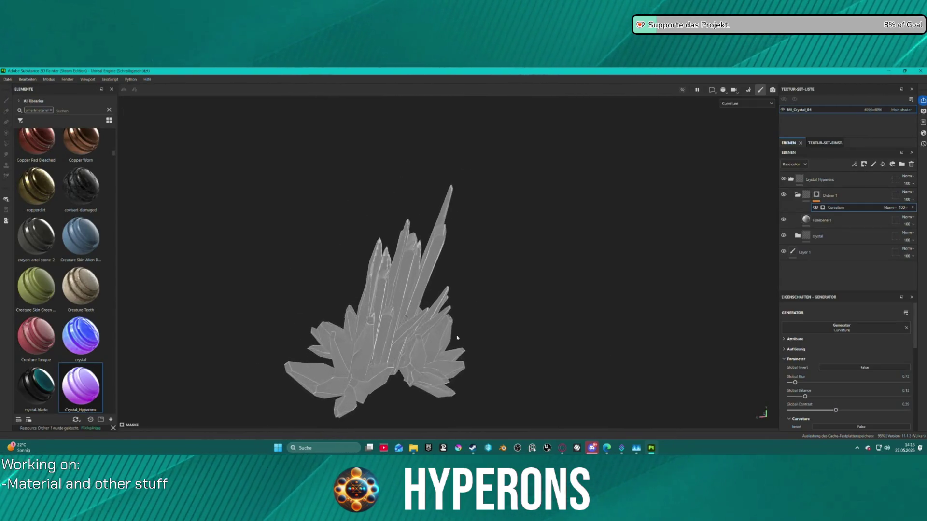
{"action": "scroll", "coordinate": [458, 338], "scroll_direction": "up", "scroll_amount": 2}
{"action": "mouse_move", "coordinate": [401, 305]}
{"action": "left_mouse_down", "text": "alt"}
{"action": "mouse_move", "coordinate": [352, 314]}
{"action": "mouse_move", "coordinate": [644, 298]}
{"action": "mouse_move", "coordinate": [735, 164]}
{"action": "left_mouse_up", "text": "alt"}
{"action": "left_click", "coordinate": [736, 103]}
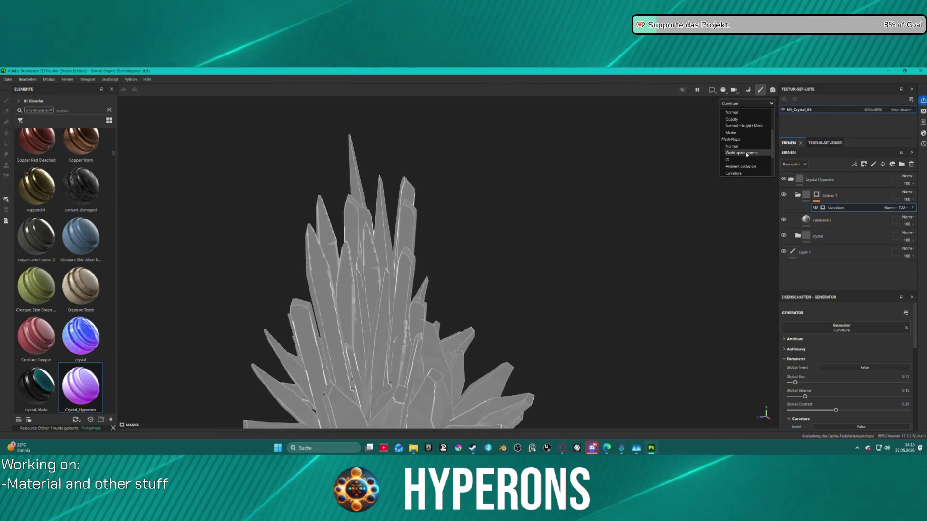
{"action": "left_click", "coordinate": [730, 120]}
Set the Curvature generator's Global Balance to 0.11 while inspecting the crystal upright.
{"action": "mouse_move", "coordinate": [482, 259]}
{"action": "left_mouse_down", "text": "alt"}
{"action": "mouse_move", "coordinate": [332, 295]}
{"action": "mouse_move", "coordinate": [105, 300]}
{"action": "left_mouse_up", "text": "alt"}
{"action": "mouse_move", "coordinate": [255, 312]}
{"action": "left_mouse_down", "text": "alt"}
{"action": "mouse_move", "coordinate": [364, 342]}
{"action": "mouse_move", "coordinate": [415, 290]}
{"action": "left_mouse_up", "text": "alt"}
{"action": "scroll", "coordinate": [363, 343], "scroll_direction": "up", "scroll_amount": 5}
{"action": "scroll", "coordinate": [416, 290], "scroll_direction": "down", "scroll_amount": 5}
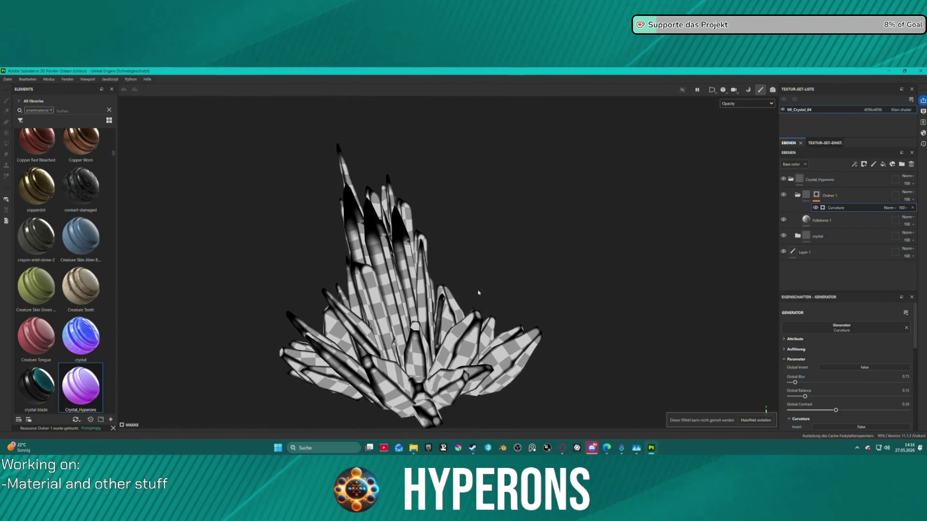
{"action": "mouse_move", "coordinate": [459, 260]}
{"action": "left_mouse_down", "text": "alt"}
{"action": "mouse_move", "coordinate": [579, 253]}
{"action": "mouse_move", "coordinate": [631, 286]}
{"action": "mouse_move", "coordinate": [542, 263]}
{"action": "mouse_move", "coordinate": [425, 270]}
{"action": "left_mouse_up", "text": "alt"}
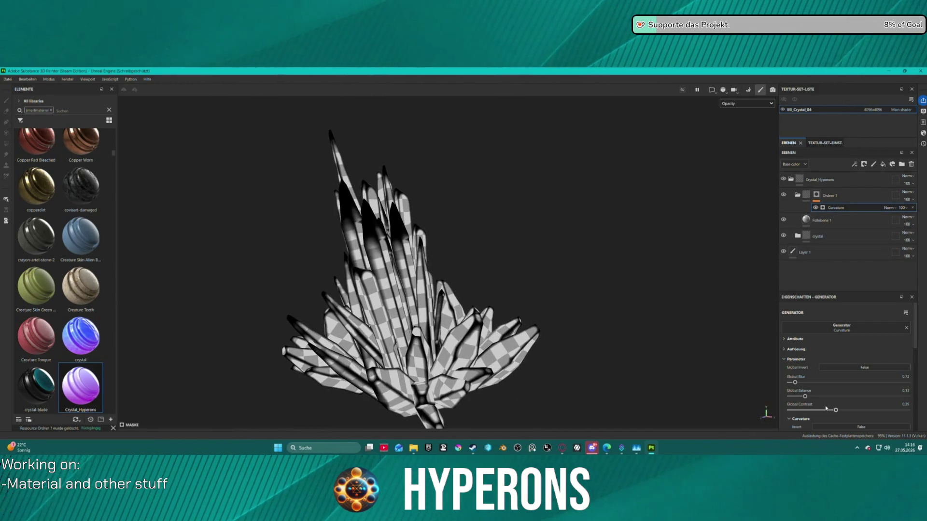
{"action": "scroll", "coordinate": [835, 371], "scroll_direction": "down", "scroll_amount": 2}
{"action": "mouse_move", "coordinate": [804, 356]}
{"action": "left_mouse_down"}
{"action": "mouse_move", "coordinate": [826, 356]}
{"action": "mouse_move", "coordinate": [789, 356]}
{"action": "left_mouse_up"}
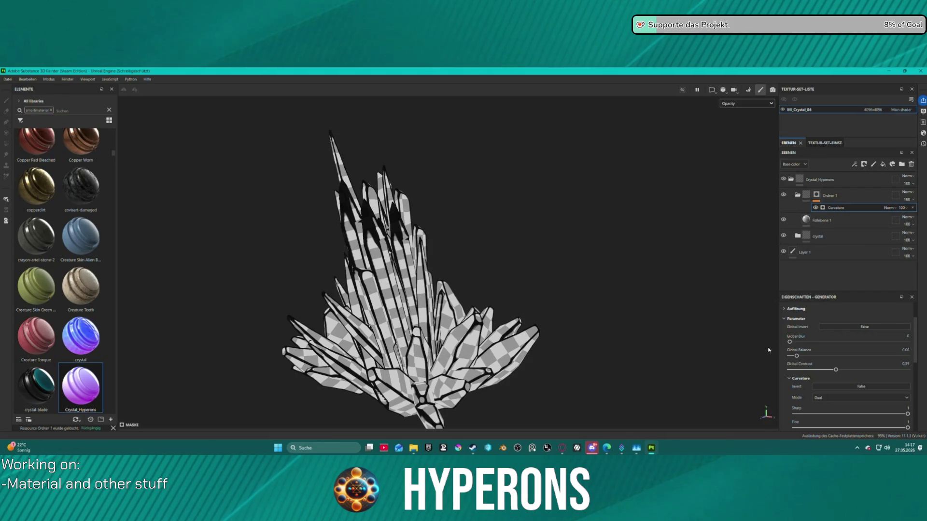
{"action": "mouse_move", "coordinate": [806, 356]}
{"action": "left_mouse_down"}
{"action": "mouse_move", "coordinate": [790, 356]}
{"action": "mouse_move", "coordinate": [802, 356]}
{"action": "left_mouse_up"}
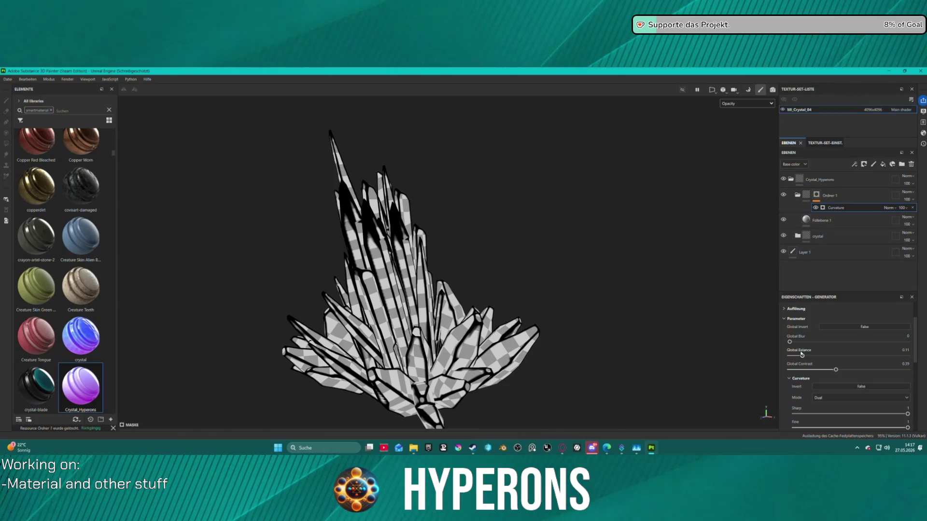
Orbit closer around the crystal and bring up the Datei menu.
{"action": "mouse_move", "coordinate": [487, 260]}
{"action": "left_mouse_down", "text": "alt"}
{"action": "mouse_move", "coordinate": [573, 252]}
{"action": "mouse_move", "coordinate": [751, 265]}
{"action": "mouse_move", "coordinate": [687, 280]}
{"action": "left_mouse_up", "text": "alt"}
{"action": "left_click_drag", "start_coordinate": [476, 241], "coordinate": [732, 208], "text": "alt"}
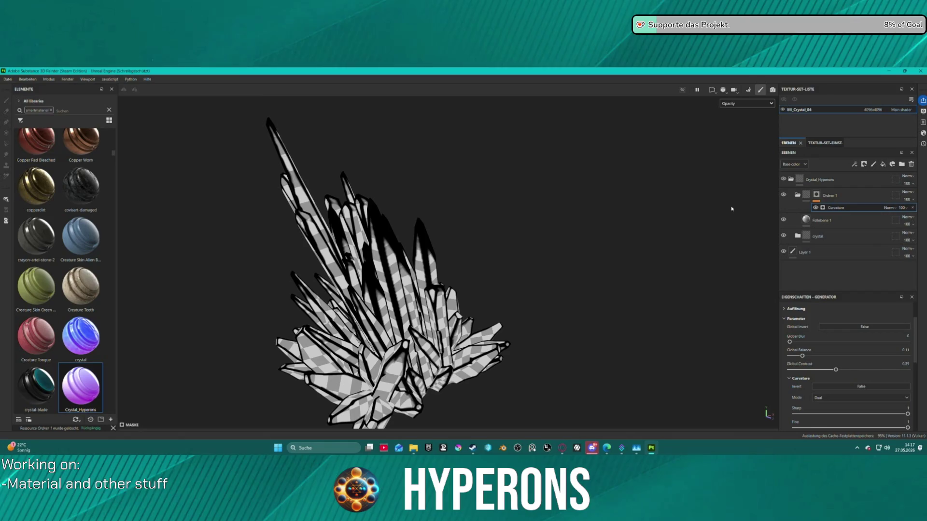
{"action": "left_click", "coordinate": [7, 78]}
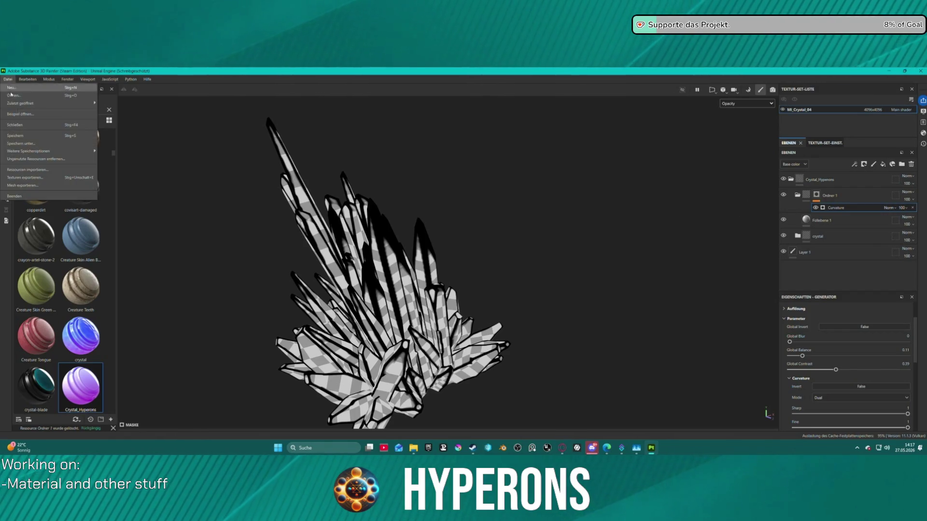
Export the crystal's textures with the A ACH TrimShim preset and close the export window.
{"action": "left_click", "coordinate": [21, 177]}
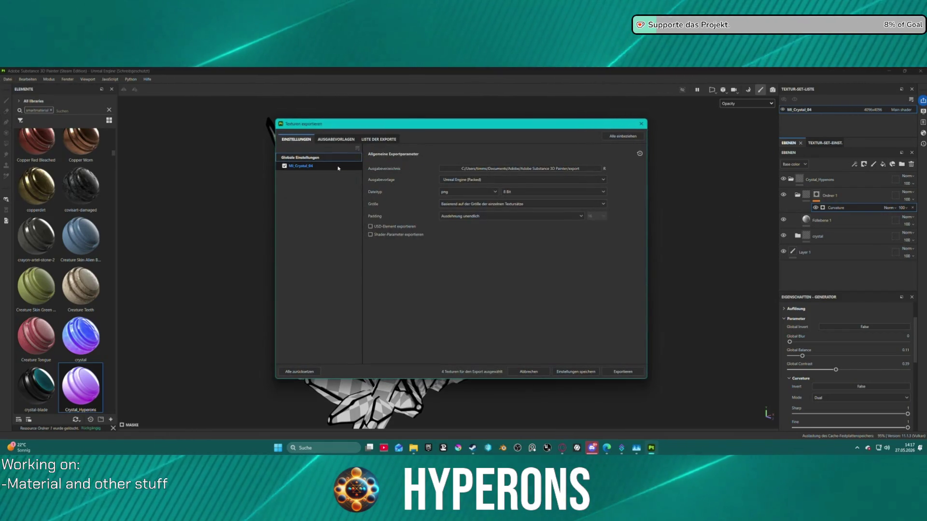
{"action": "left_click", "coordinate": [501, 180]}
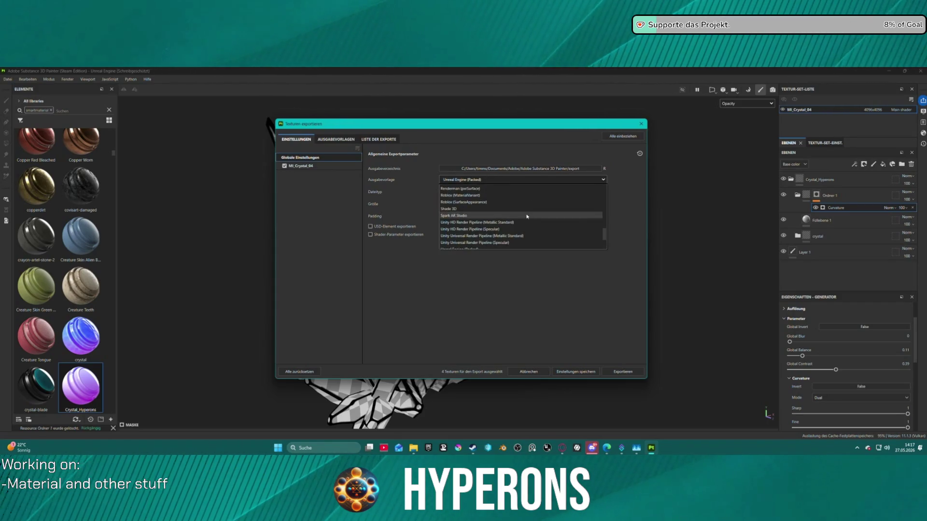
{"action": "left_click", "coordinate": [514, 247]}
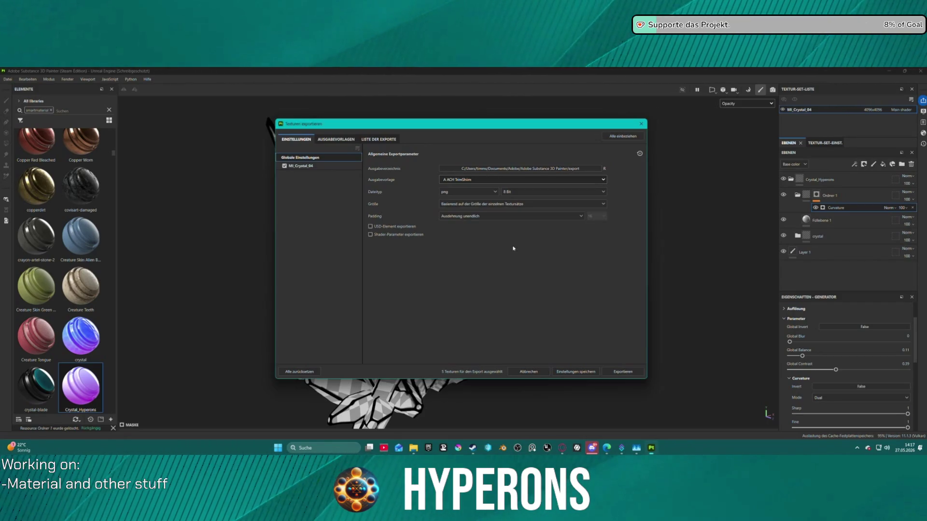
{"action": "left_click", "coordinate": [623, 372]}
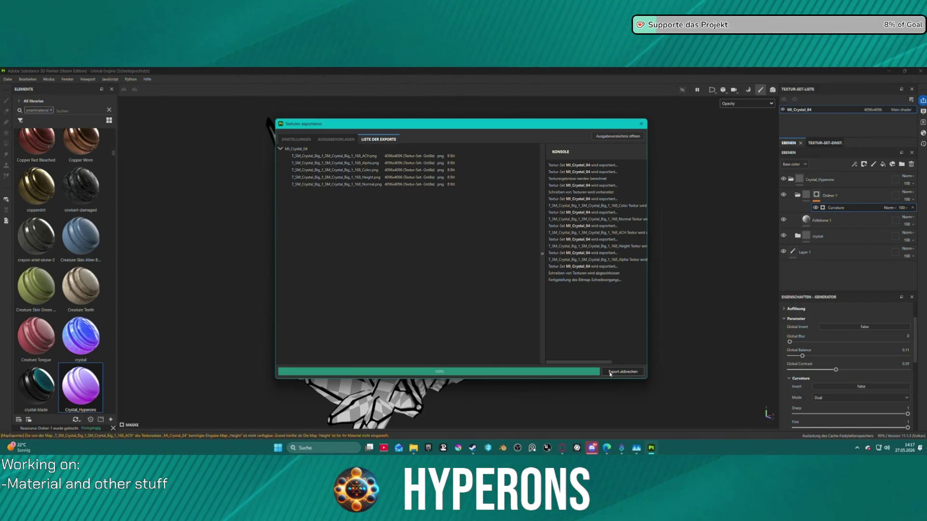
{"action": "mouse_move", "coordinate": [651, 451]}
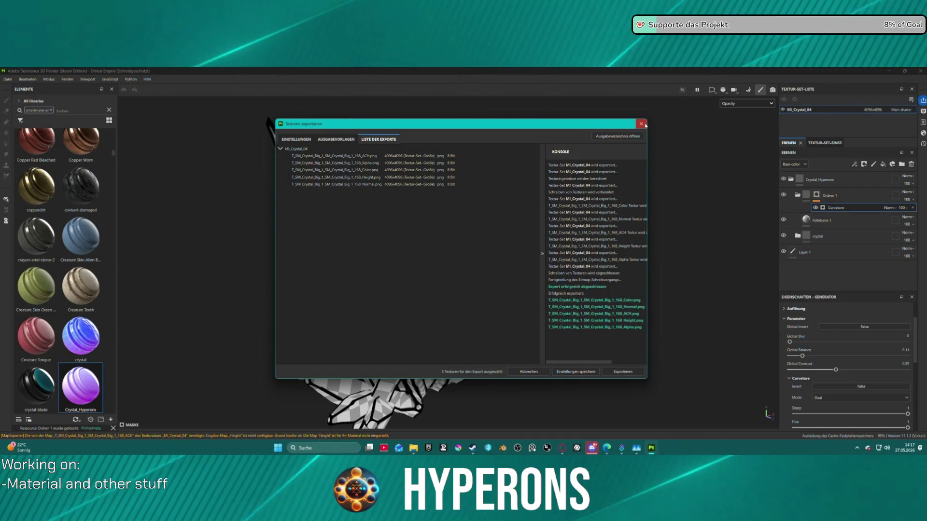
{"action": "left_click", "coordinate": [641, 124]}
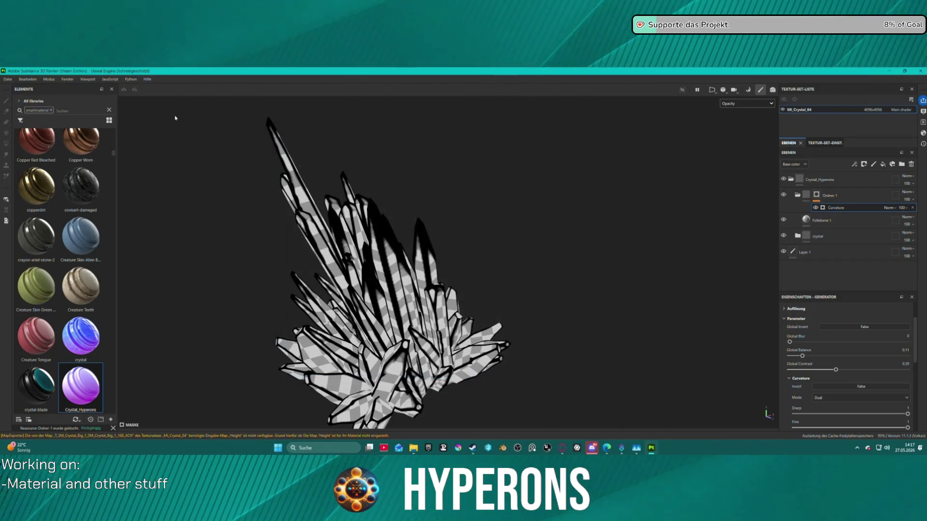
{"action": "left_click", "coordinate": [8, 79]}
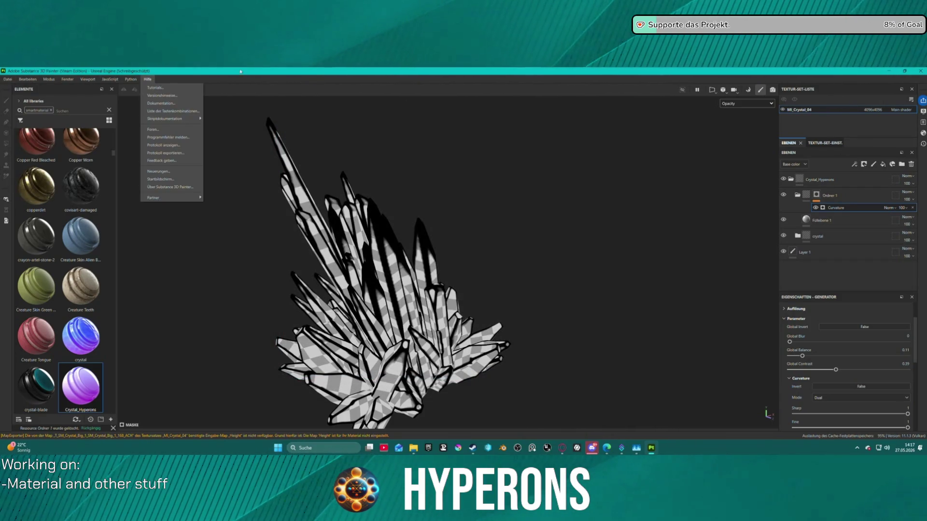
Start a new project using the SM_Crystal_Big_2 FBX mesh.
{"action": "mouse_move", "coordinate": [110, 80]}
{"action": "mouse_move", "coordinate": [3, 77]}
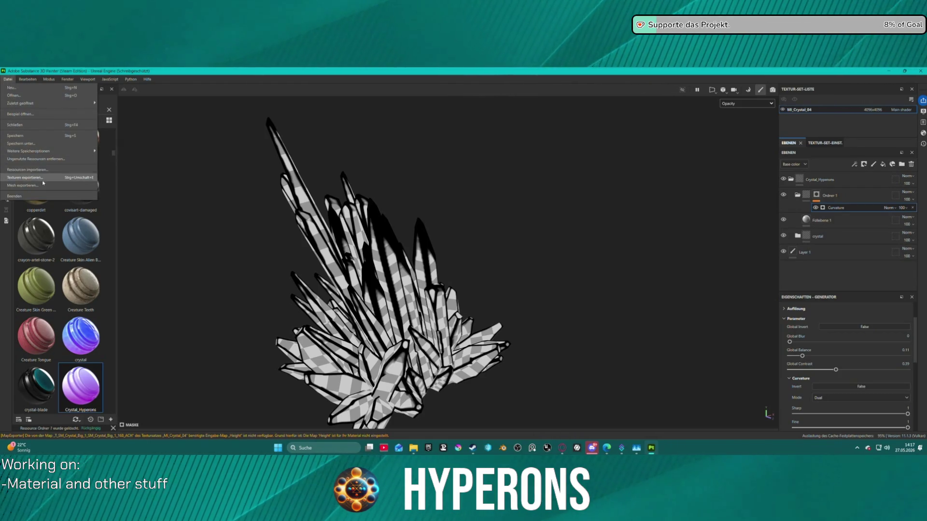
{"action": "mouse_move", "coordinate": [49, 101]}
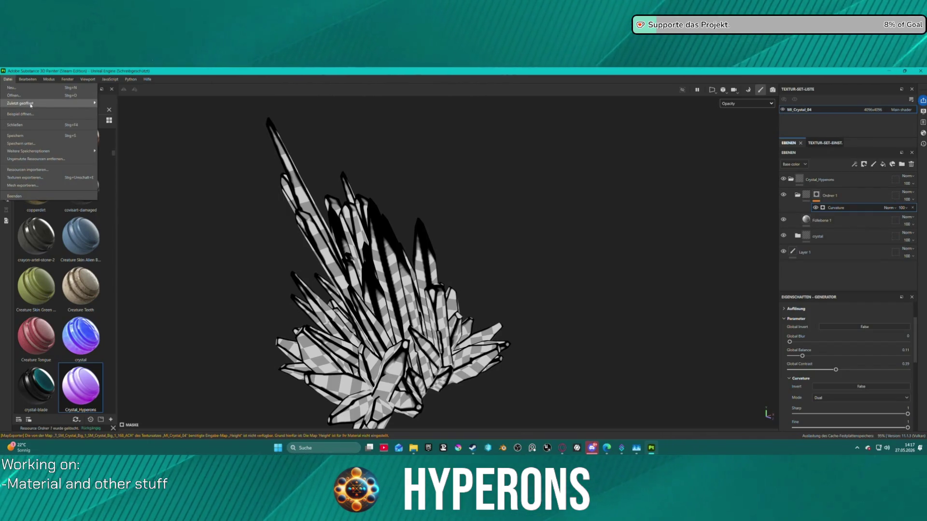
{"action": "left_click", "coordinate": [25, 89]}
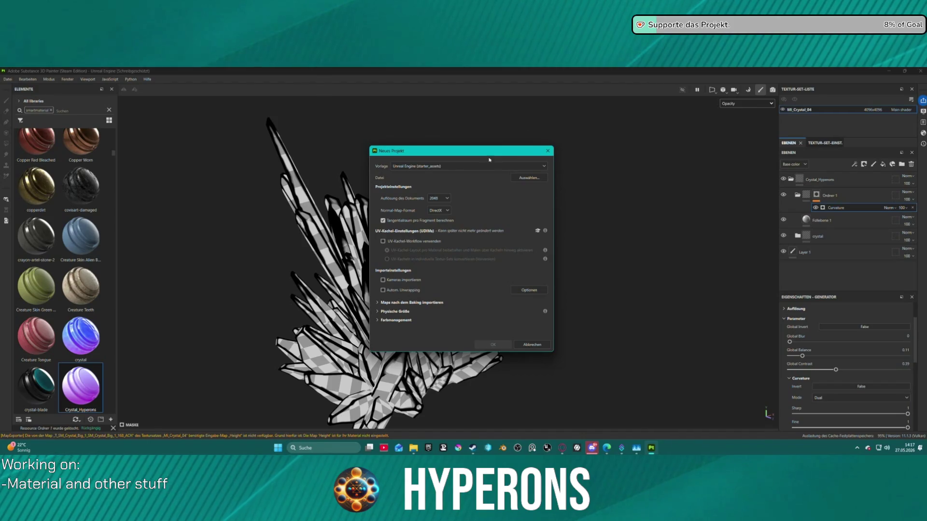
{"action": "left_click", "coordinate": [529, 178]}
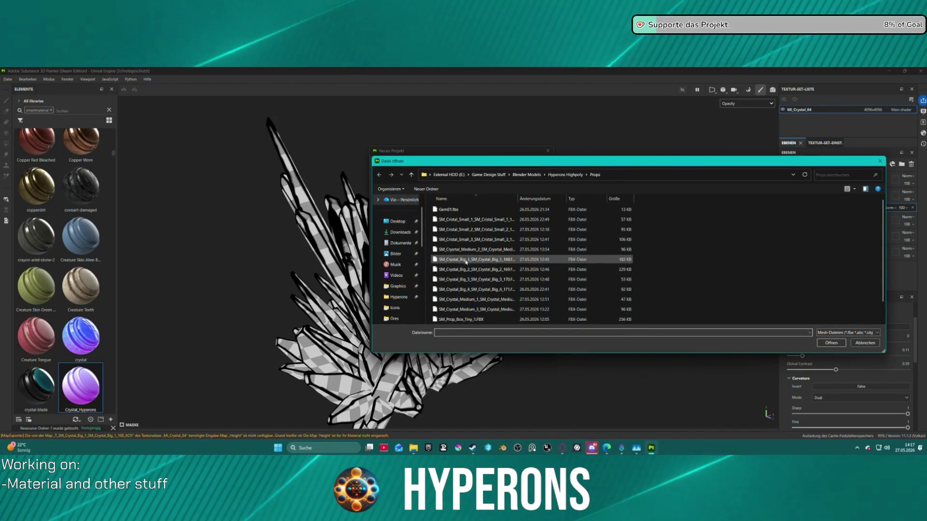
{"action": "left_click", "coordinate": [467, 271]}
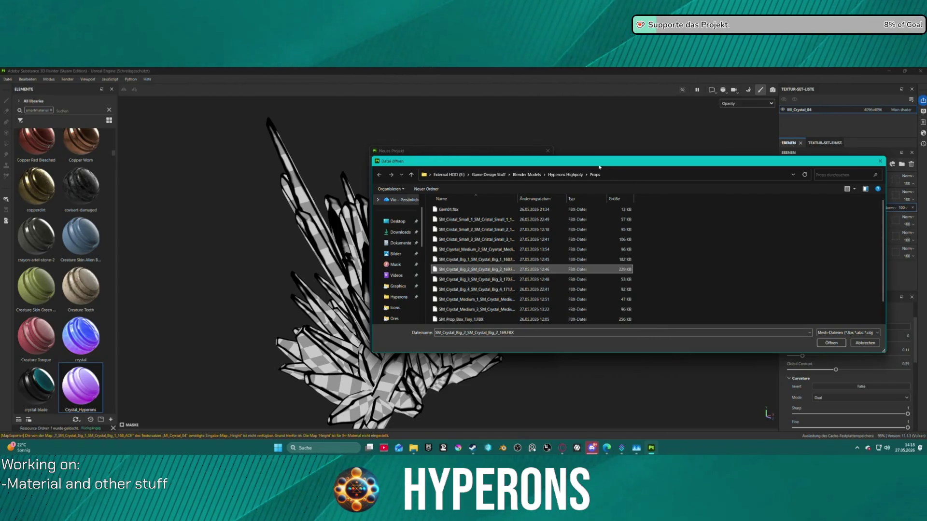
{"action": "double_click", "coordinate": [504, 271]}
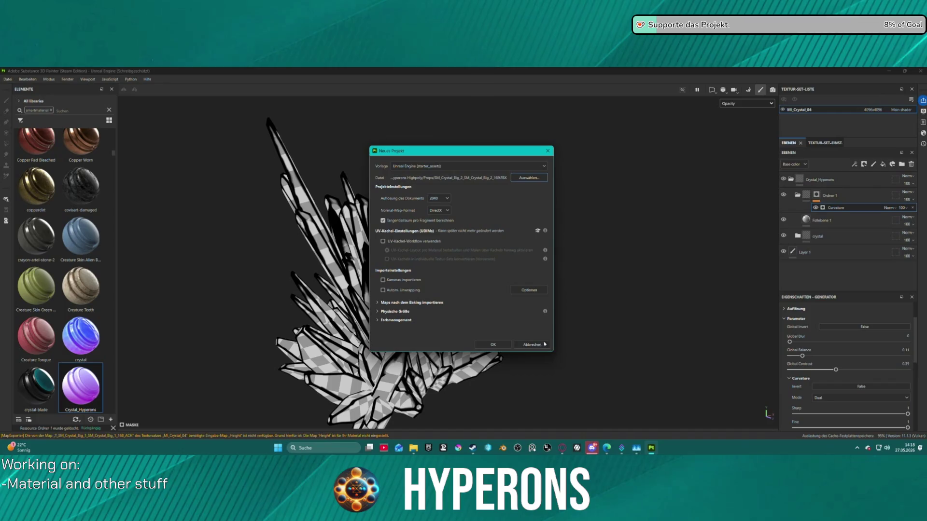
Set resolution 4096, disable per-fragment tangent space, and confirm, choosing to save the old project.
{"action": "left_click", "coordinate": [383, 220]}
{"action": "left_click", "coordinate": [438, 198]}
{"action": "left_click", "coordinate": [437, 238]}
{"action": "left_click", "coordinate": [493, 344]}
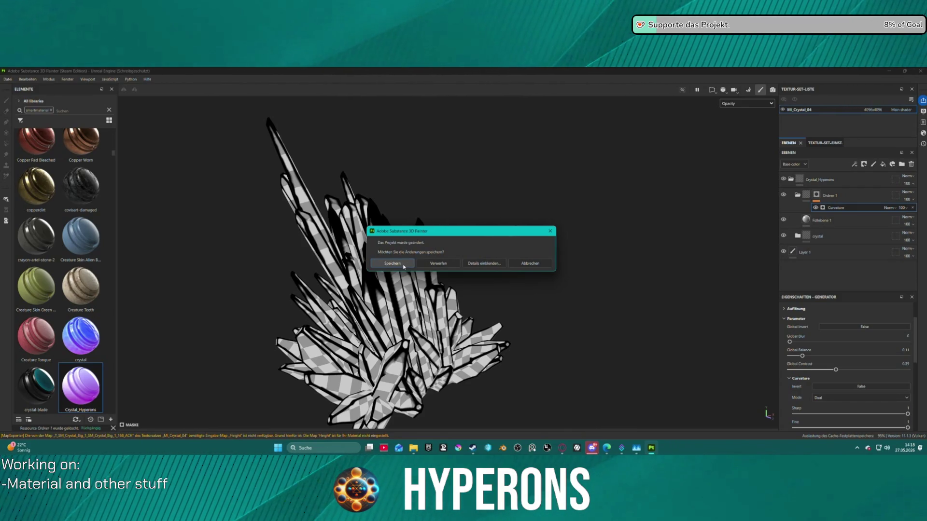
{"action": "left_click", "coordinate": [404, 265]}
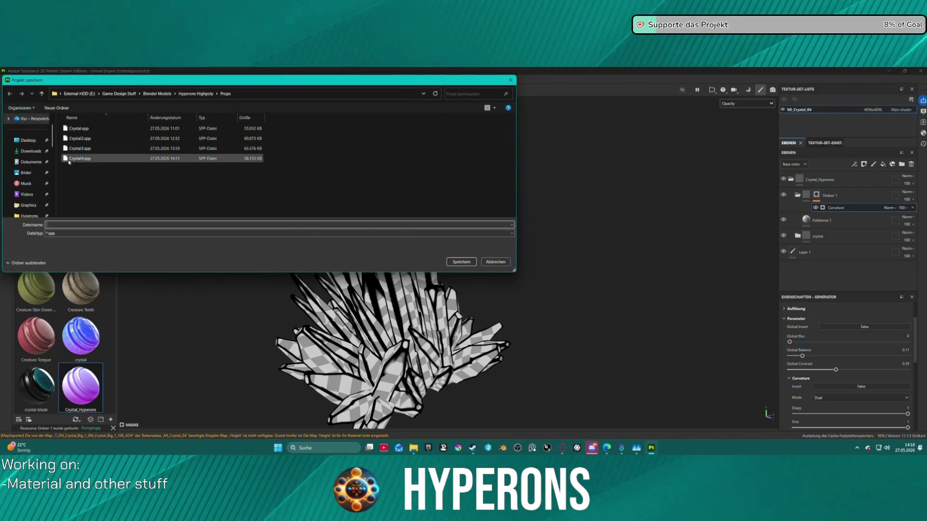
Save the previous project as Crystal5.spp, then look around the new crystal mesh.
{"action": "left_click", "coordinate": [81, 158]}
{"action": "left_click", "coordinate": [57, 225]}
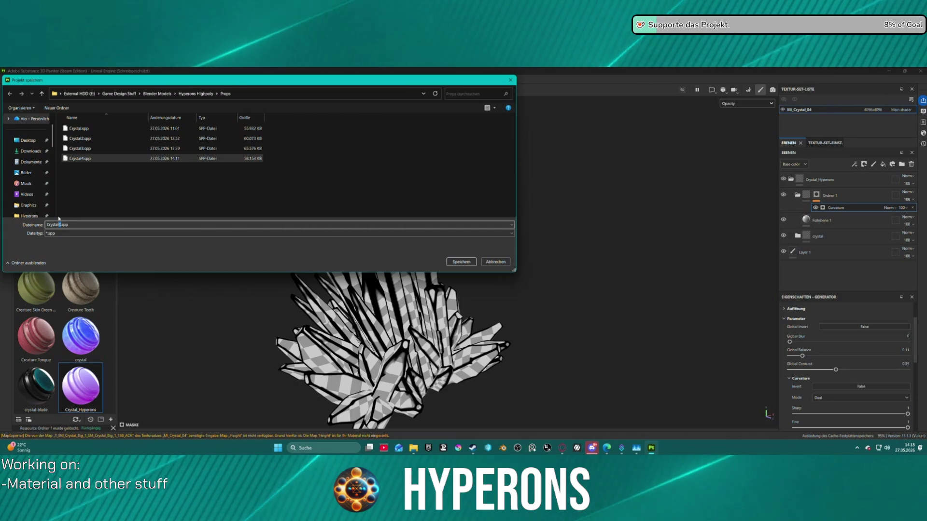
{"action": "key", "text": "BackSpace"}
{"action": "type", "text": "5"}
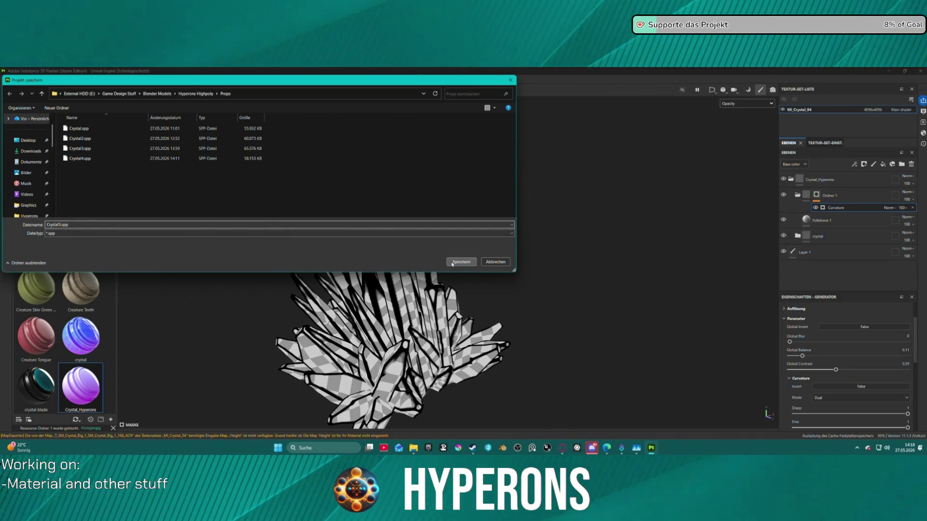
{"action": "left_click", "coordinate": [460, 262]}
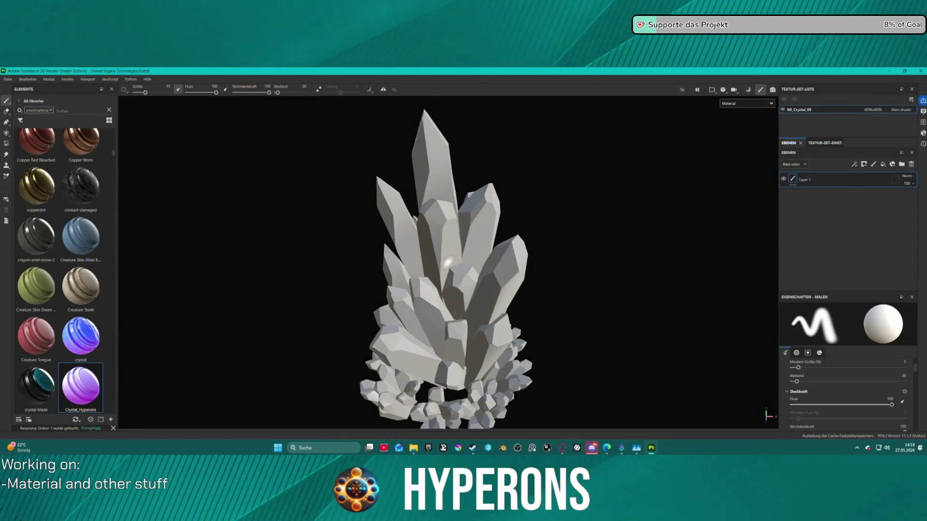
{"action": "mouse_move", "coordinate": [524, 279]}
{"action": "left_mouse_down", "text": "alt"}
{"action": "mouse_move", "coordinate": [463, 242]}
{"action": "mouse_move", "coordinate": [395, 228]}
{"action": "mouse_move", "coordinate": [306, 248]}
{"action": "mouse_move", "coordinate": [444, 266]}
{"action": "mouse_move", "coordinate": [537, 207]}
{"action": "left_mouse_up", "text": "alt"}
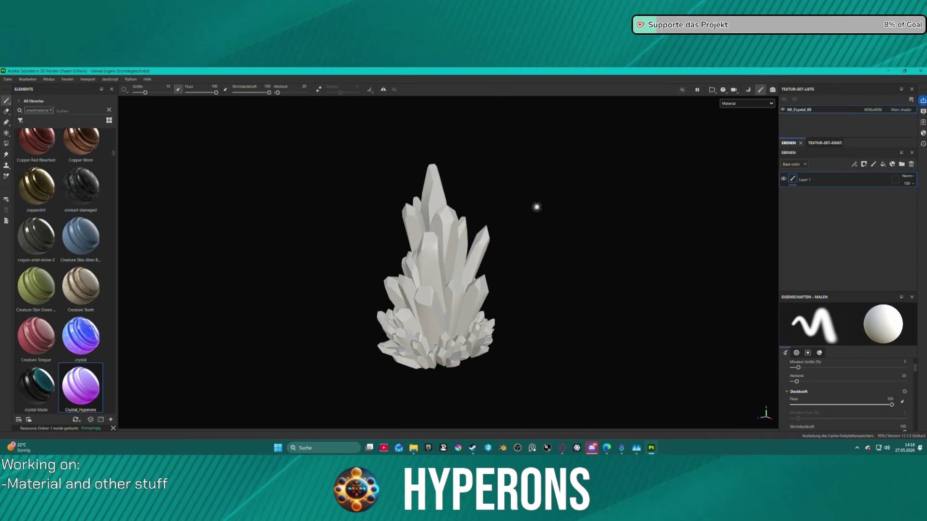
Bake the new crystal's mesh maps with curvature from the normal map and Opacity included.
{"action": "key", "text": "ctrl+b"}
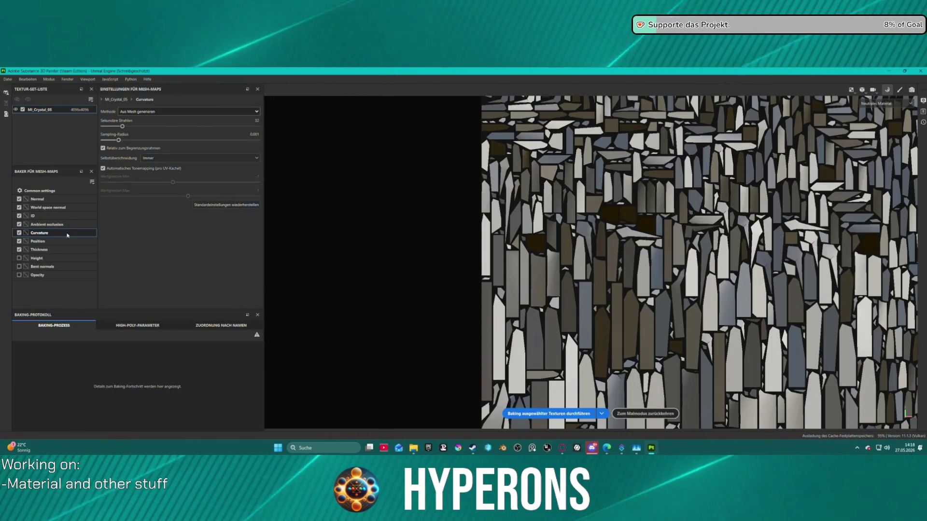
{"action": "left_click", "coordinate": [136, 112]}
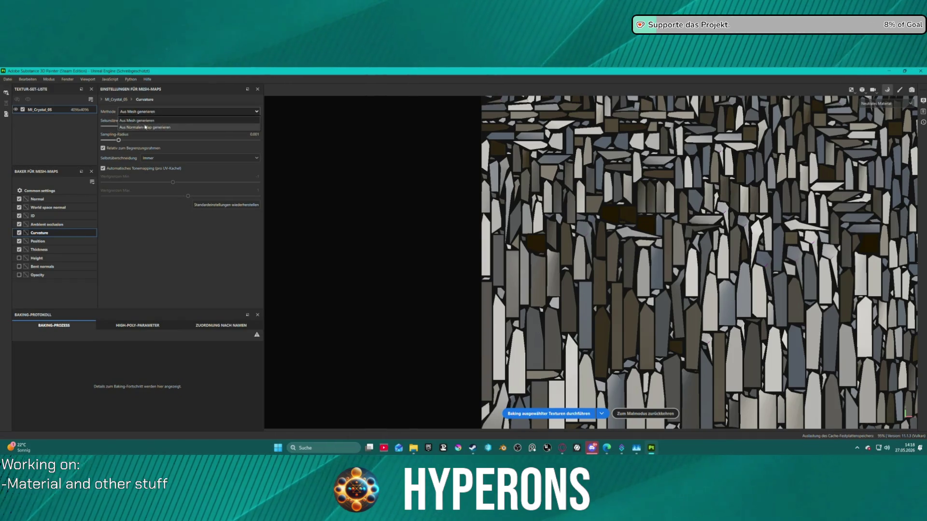
{"action": "left_click", "coordinate": [176, 130]}
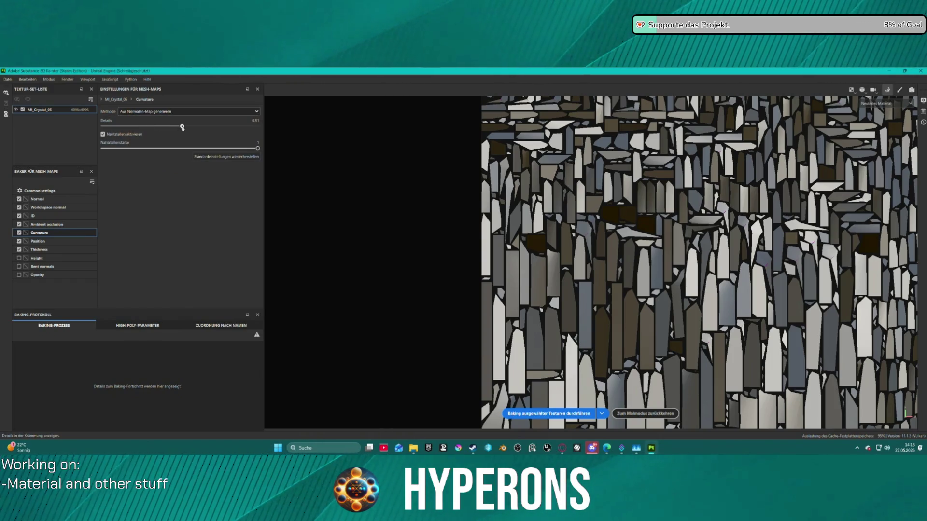
{"action": "left_click", "coordinate": [27, 276]}
{"action": "left_click", "coordinate": [586, 414]}
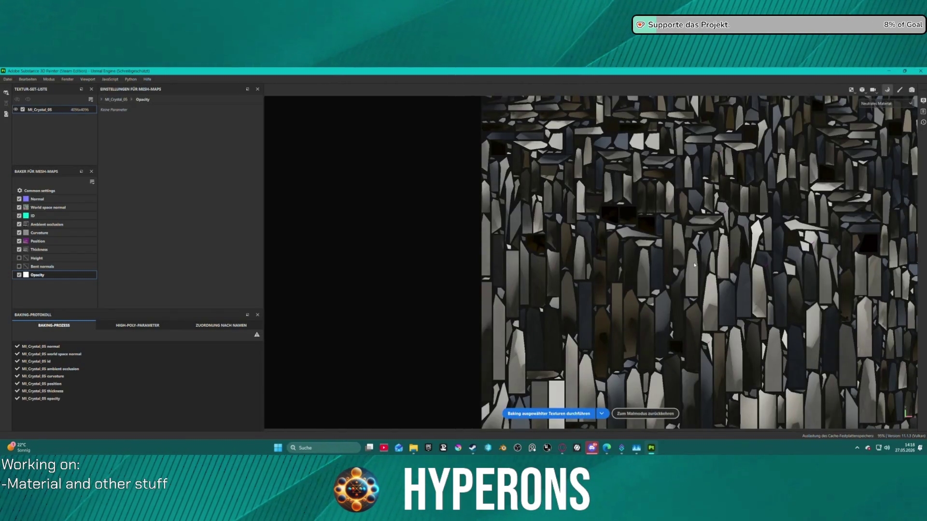
{"action": "left_click", "coordinate": [651, 414]}
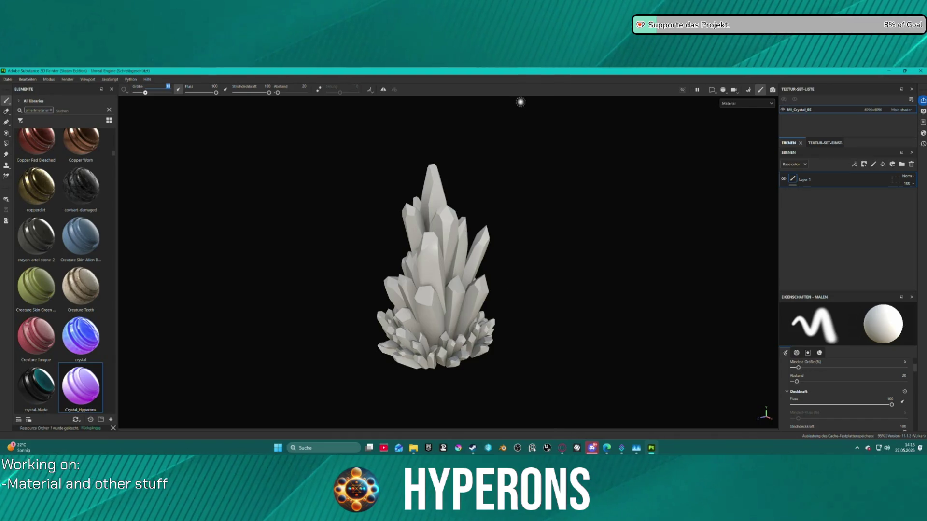
Apply the Crystal_Hyperons material, delete the empty Layer 1, and switch to Steam.
{"action": "scroll", "coordinate": [525, 232], "scroll_direction": "up", "scroll_amount": 2}
{"action": "mouse_move", "coordinate": [79, 396]}
{"action": "left_mouse_down"}
{"action": "mouse_move", "coordinate": [689, 265]}
{"action": "mouse_move", "coordinate": [816, 193]}
{"action": "left_mouse_up"}
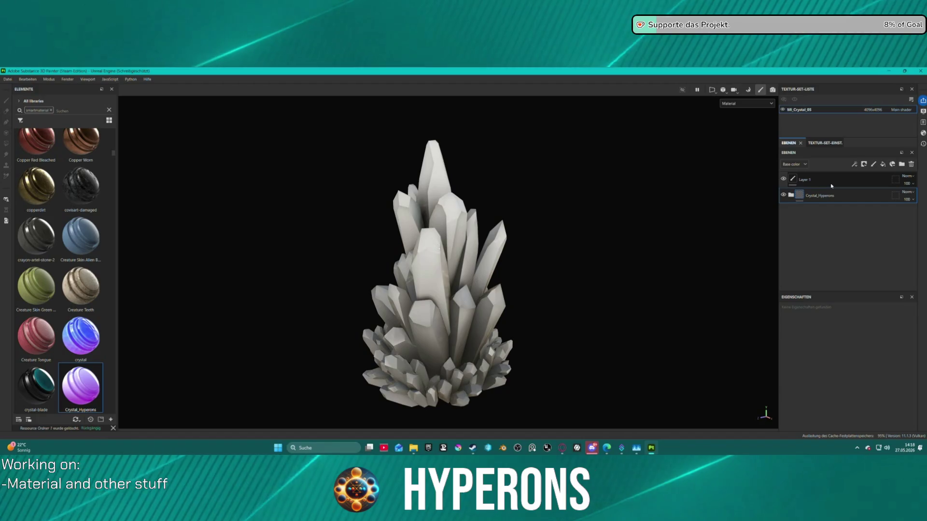
{"action": "left_click", "coordinate": [831, 186]}
{"action": "key", "text": "Delete"}
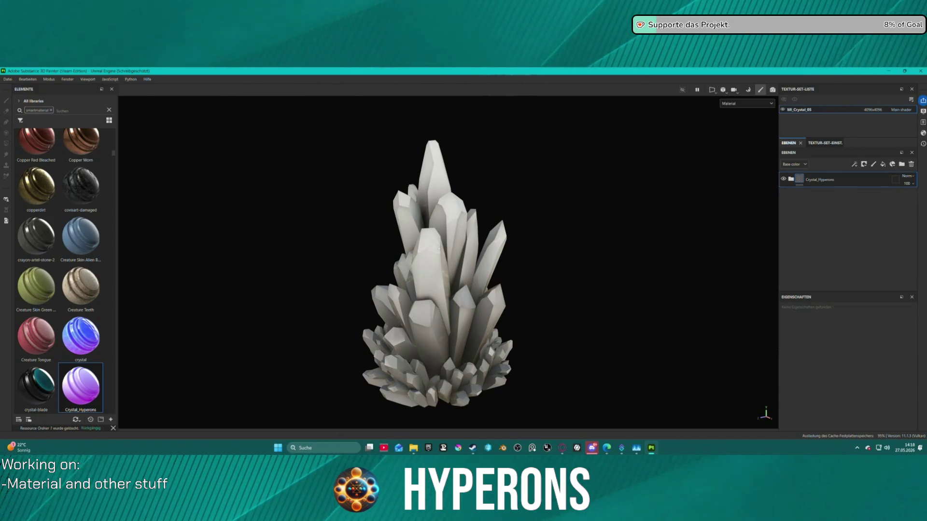
{"action": "key", "text": "alt+Tab"}
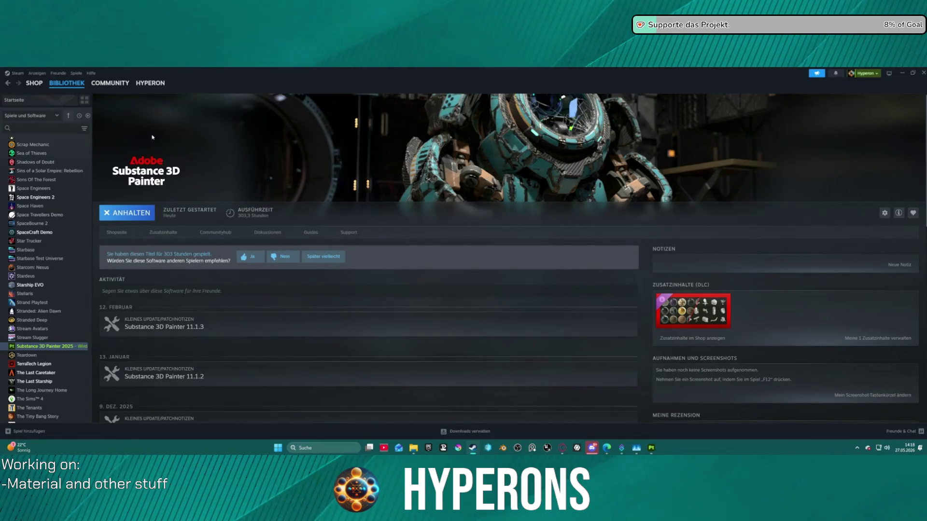
Search the Steam store for 'starminer' and open its store page.
{"action": "left_click", "coordinate": [29, 83]}
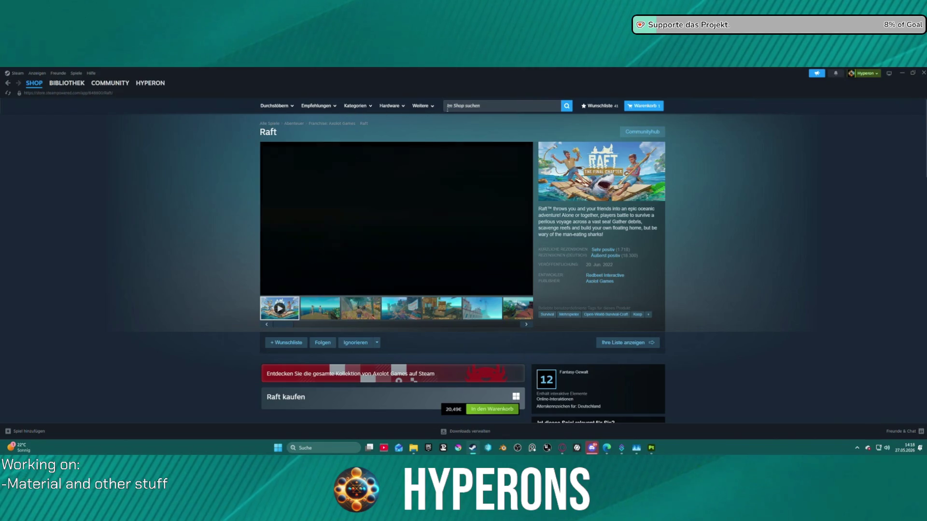
{"action": "left_click", "coordinate": [448, 108]}
{"action": "type", "text": "starmi"}
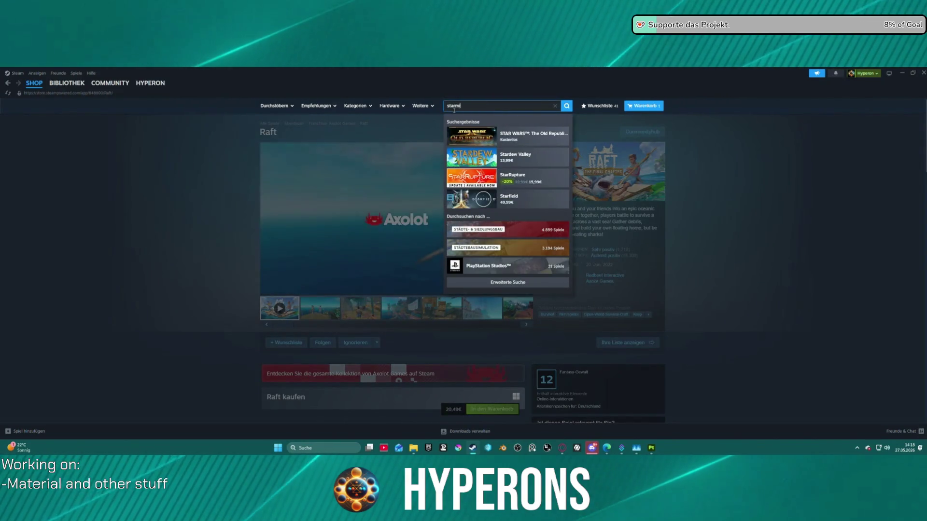
{"action": "type", "text": "ner"}
{"action": "key", "text": "Return"}
{"action": "left_click", "coordinate": [357, 201]}
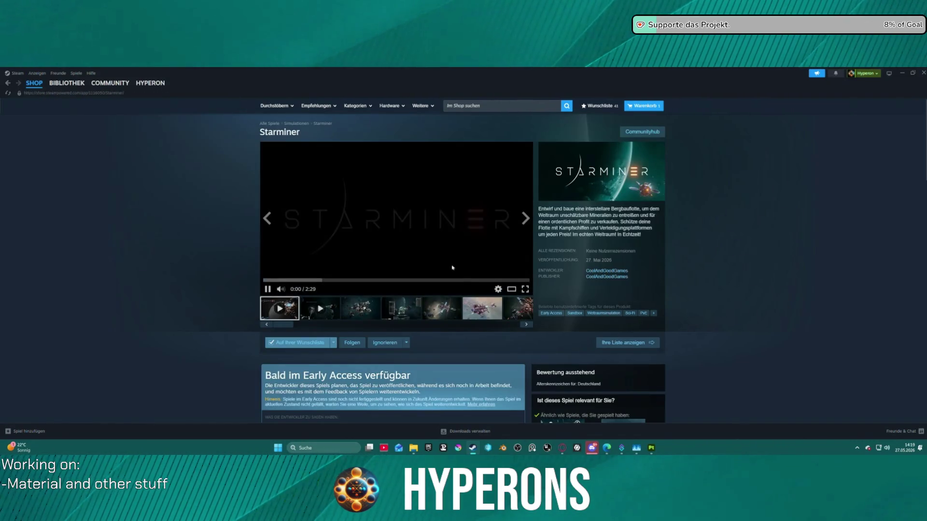
Browse the Starminer page, pause its trailer, and minimize Steam.
{"action": "scroll", "coordinate": [453, 268], "scroll_direction": "down", "scroll_amount": 7}
{"action": "scroll", "coordinate": [452, 270], "scroll_direction": "up", "scroll_amount": 5}
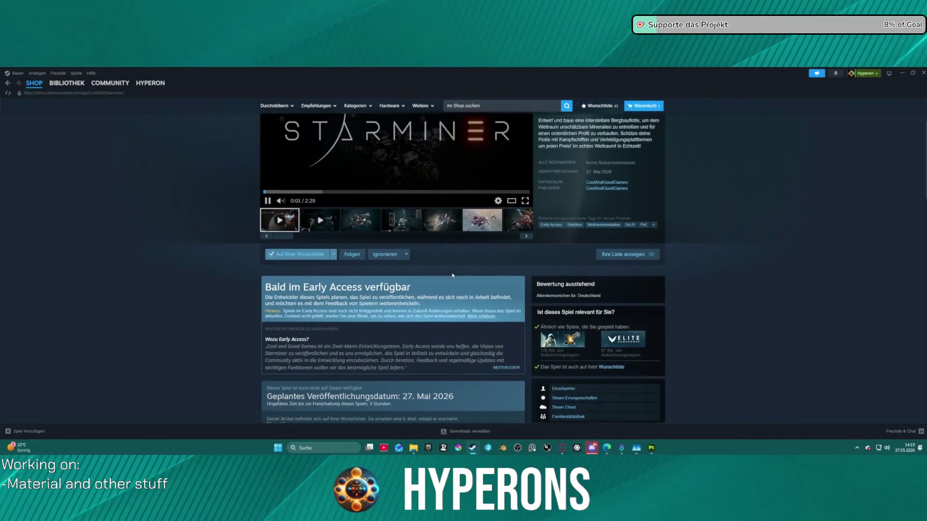
{"action": "scroll", "coordinate": [452, 276], "scroll_direction": "down", "scroll_amount": 1}
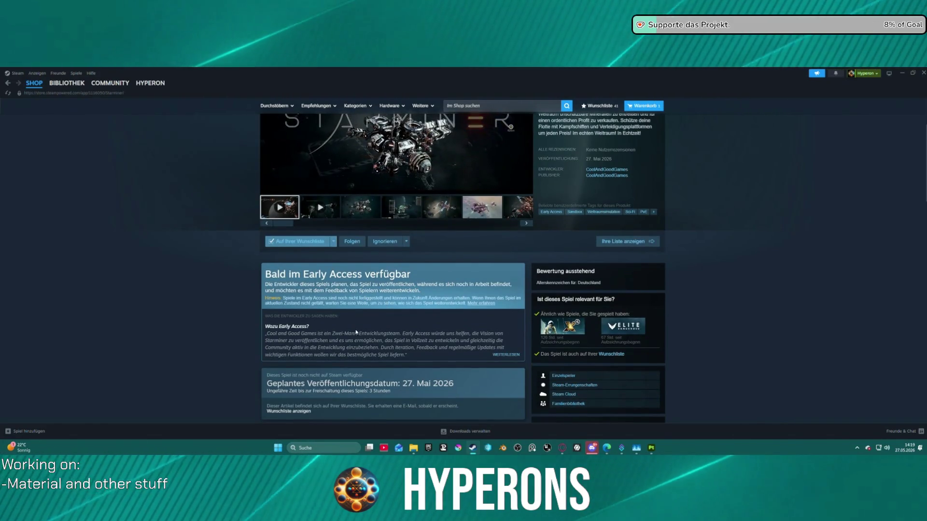
{"action": "scroll", "coordinate": [356, 333], "scroll_direction": "down", "scroll_amount": 2}
{"action": "scroll", "coordinate": [405, 331], "scroll_direction": "up", "scroll_amount": 4}
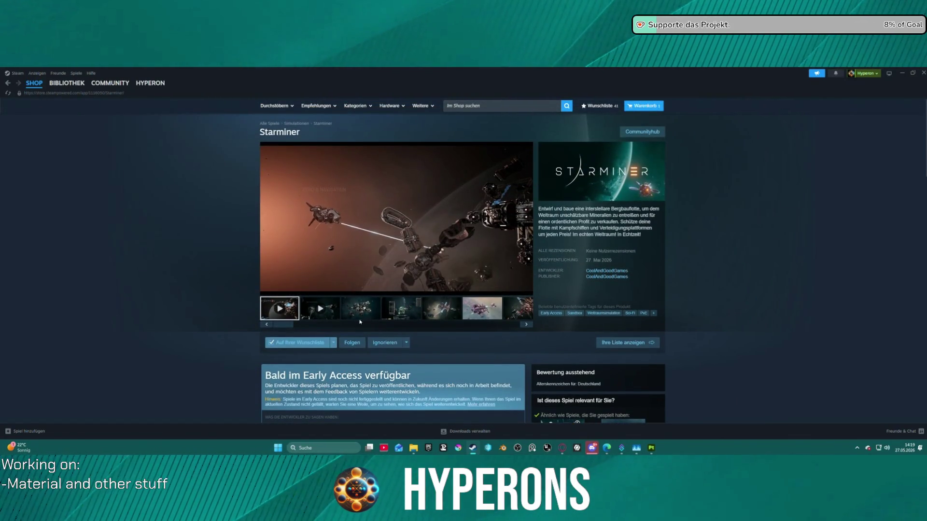
{"action": "left_click", "coordinate": [366, 237]}
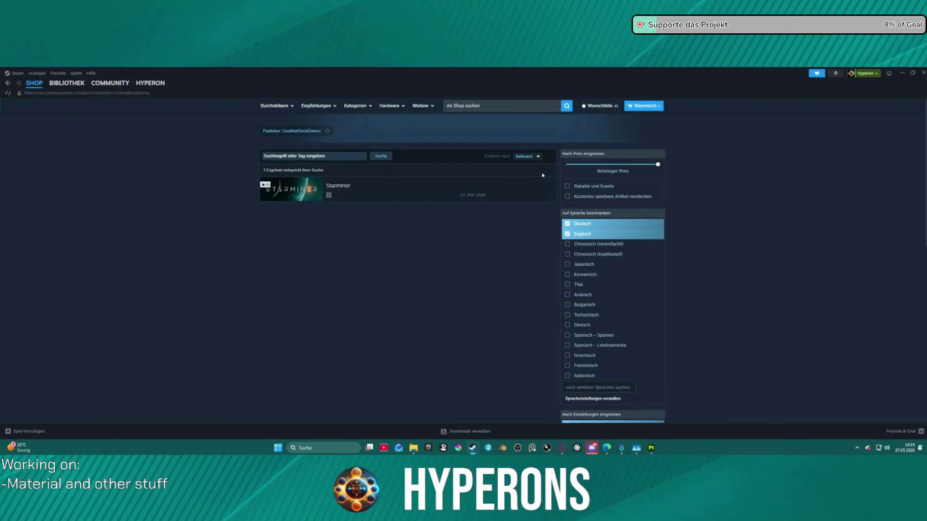
{"action": "left_click", "coordinate": [901, 73]}
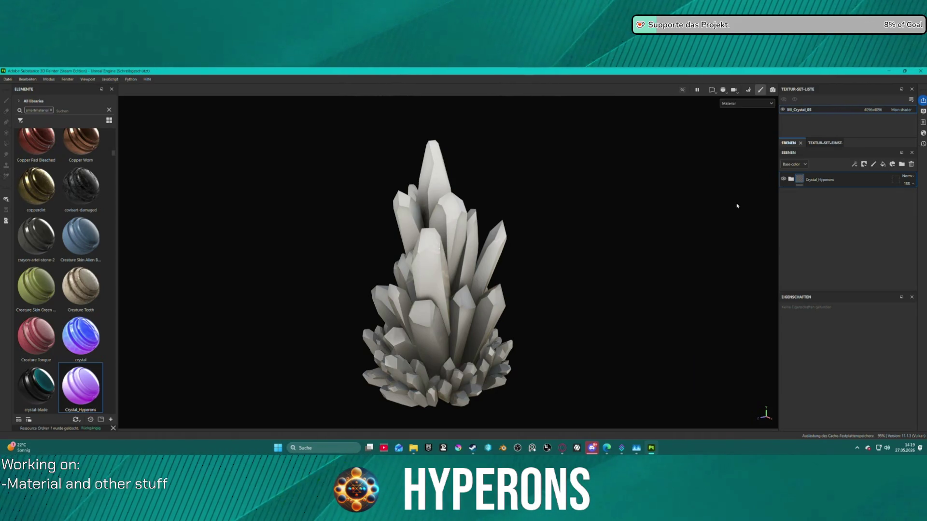
Select the Position generator in the crystal layer's Gradient mask.
{"action": "left_click", "coordinate": [792, 180]}
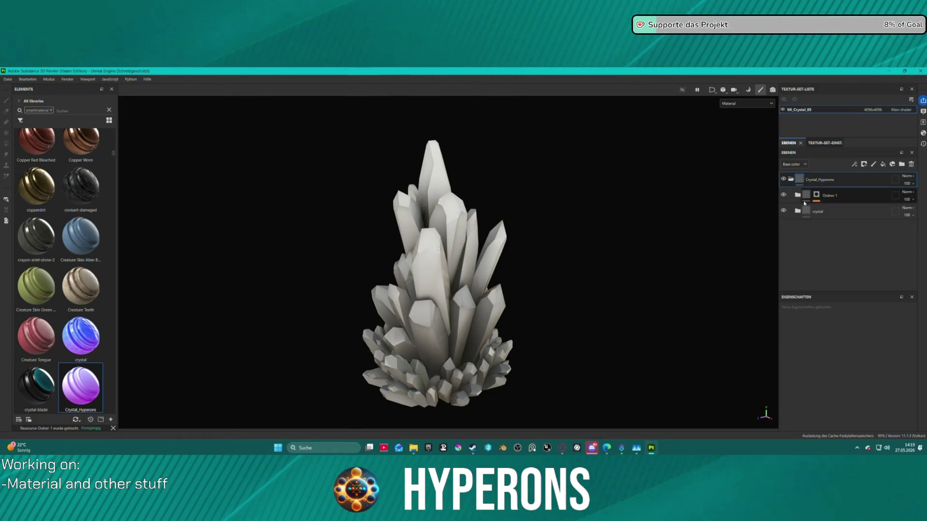
{"action": "left_click", "coordinate": [797, 211]}
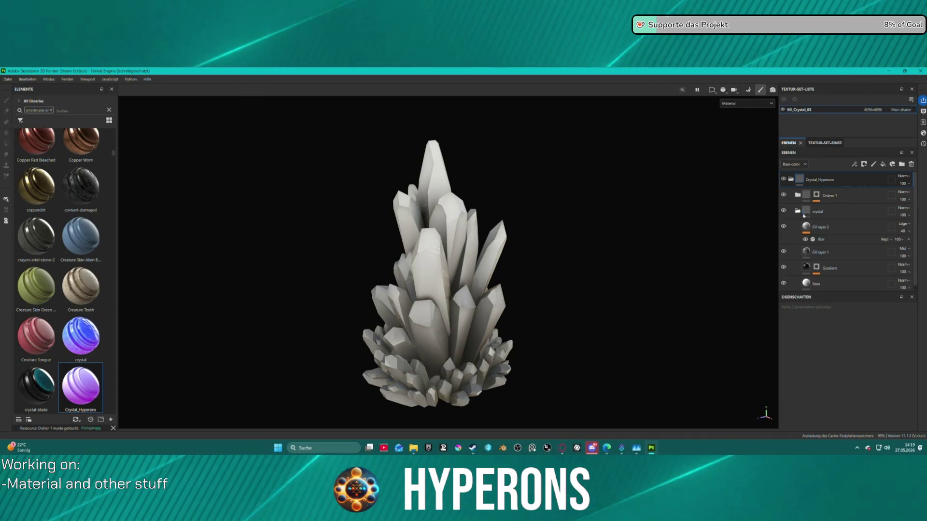
{"action": "left_click", "coordinate": [816, 264]}
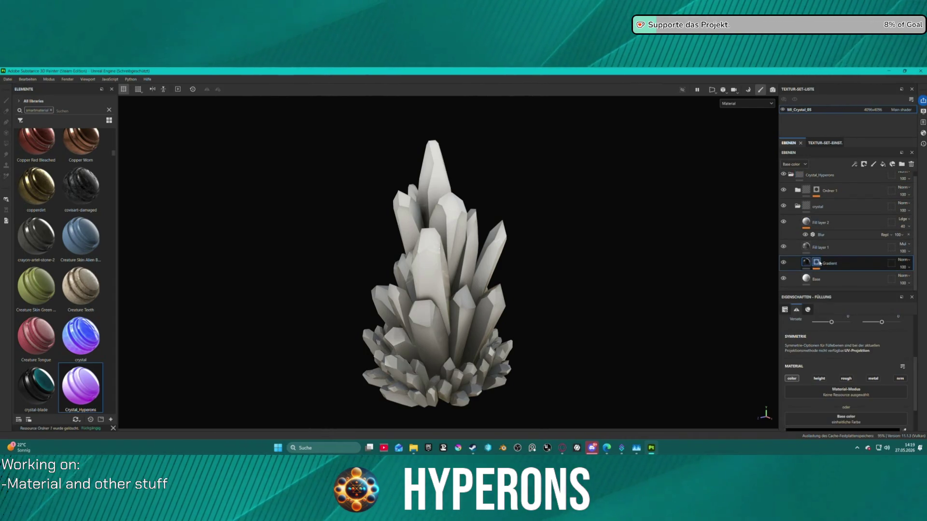
{"action": "left_click", "coordinate": [840, 267]}
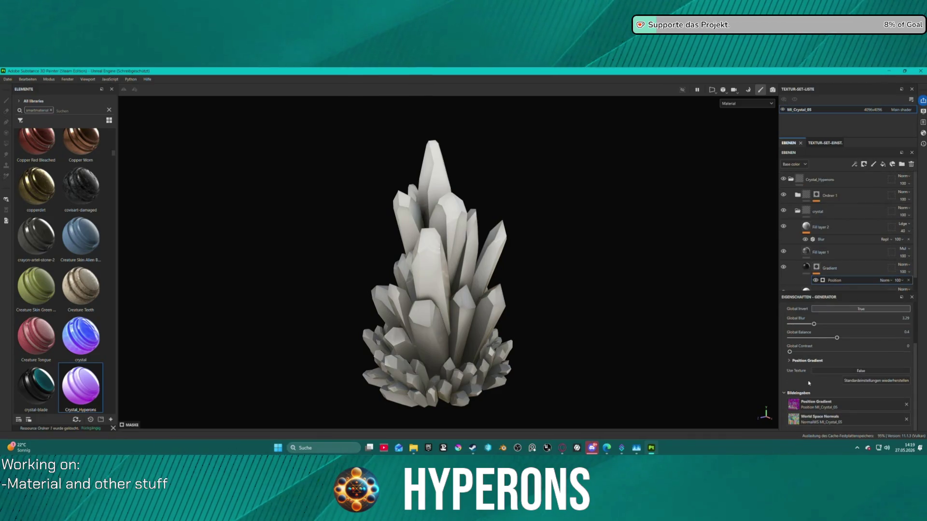
{"action": "scroll", "coordinate": [530, 337], "scroll_direction": "down", "scroll_amount": 2}
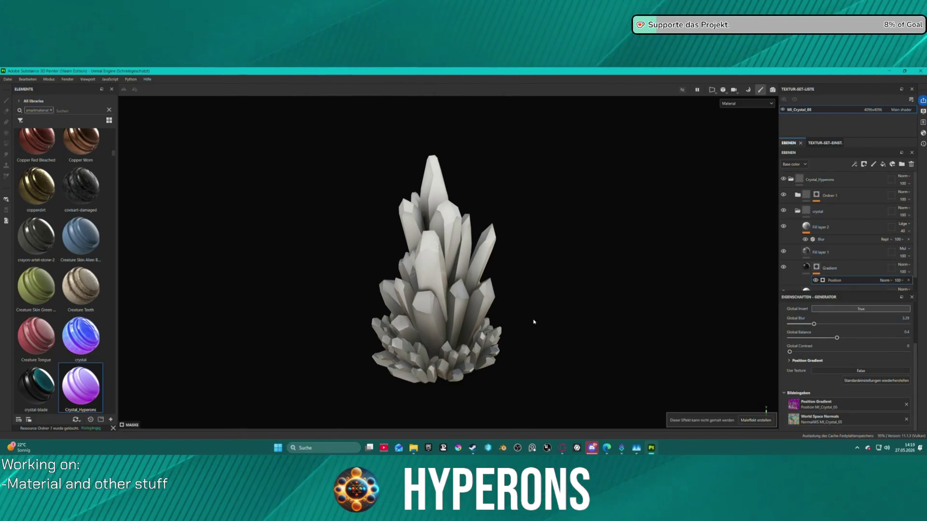
{"action": "scroll", "coordinate": [525, 340], "scroll_direction": "down", "scroll_amount": 1}
Raise the Position generator's Global Blur and set Global Contrast to 0.37.
{"action": "mouse_move", "coordinate": [791, 352]}
{"action": "left_mouse_down"}
{"action": "mouse_move", "coordinate": [810, 353]}
{"action": "mouse_move", "coordinate": [783, 355]}
{"action": "mouse_move", "coordinate": [883, 338]}
{"action": "left_mouse_up"}
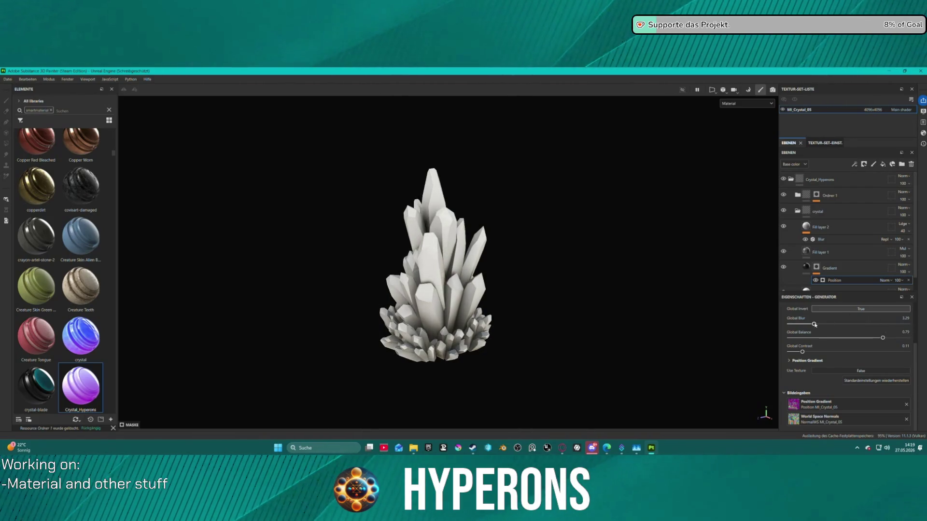
{"action": "mouse_move", "coordinate": [837, 323]}
{"action": "left_mouse_down"}
{"action": "mouse_move", "coordinate": [887, 324]}
{"action": "mouse_move", "coordinate": [797, 324]}
{"action": "mouse_move", "coordinate": [887, 324]}
{"action": "left_mouse_up"}
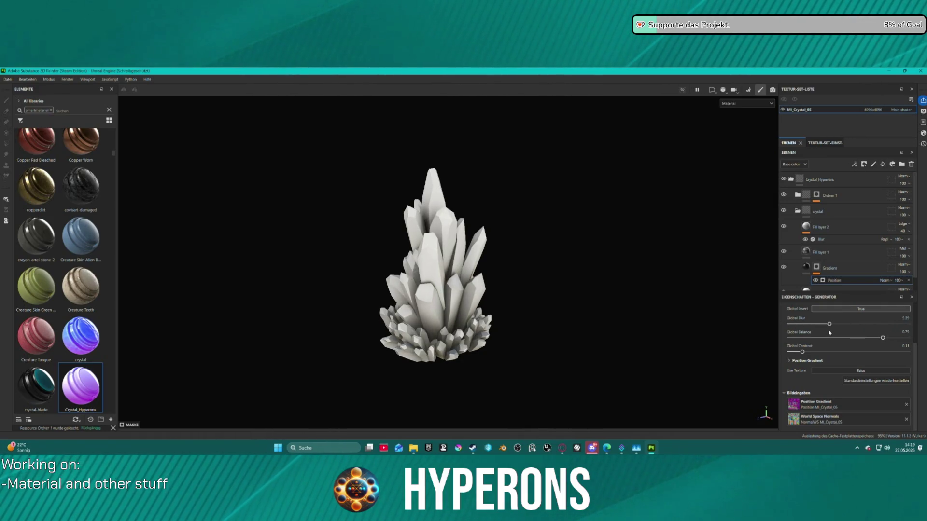
{"action": "mouse_move", "coordinate": [392, 302]}
{"action": "left_mouse_down", "text": "alt"}
{"action": "mouse_move", "coordinate": [594, 265]}
{"action": "mouse_move", "coordinate": [623, 269]}
{"action": "mouse_move", "coordinate": [490, 306]}
{"action": "left_mouse_up", "text": "alt"}
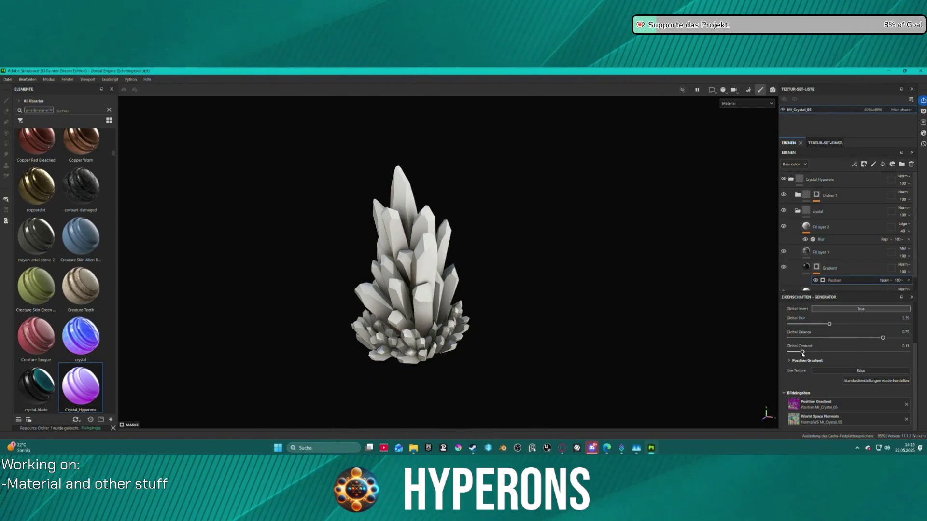
{"action": "mouse_move", "coordinate": [803, 352]}
{"action": "left_mouse_down"}
{"action": "mouse_move", "coordinate": [896, 351]}
{"action": "mouse_move", "coordinate": [870, 352]}
{"action": "left_mouse_up"}
{"action": "mouse_move", "coordinate": [394, 298]}
{"action": "left_mouse_down", "text": "alt"}
{"action": "mouse_move", "coordinate": [508, 245]}
{"action": "mouse_move", "coordinate": [686, 279]}
{"action": "mouse_move", "coordinate": [347, 267]}
{"action": "mouse_move", "coordinate": [216, 279]}
{"action": "mouse_move", "coordinate": [335, 282]}
{"action": "left_mouse_up", "text": "alt"}
{"action": "scroll", "coordinate": [335, 281], "scroll_direction": "up", "scroll_amount": 2}
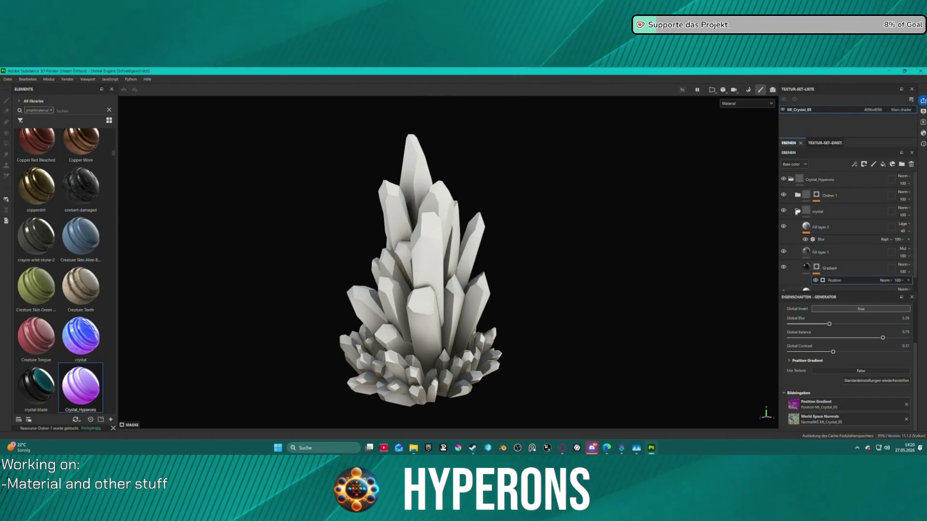
Add an Opacity channel to the crystal texture set via Texture Set Settings.
{"action": "left_click", "coordinate": [798, 212]}
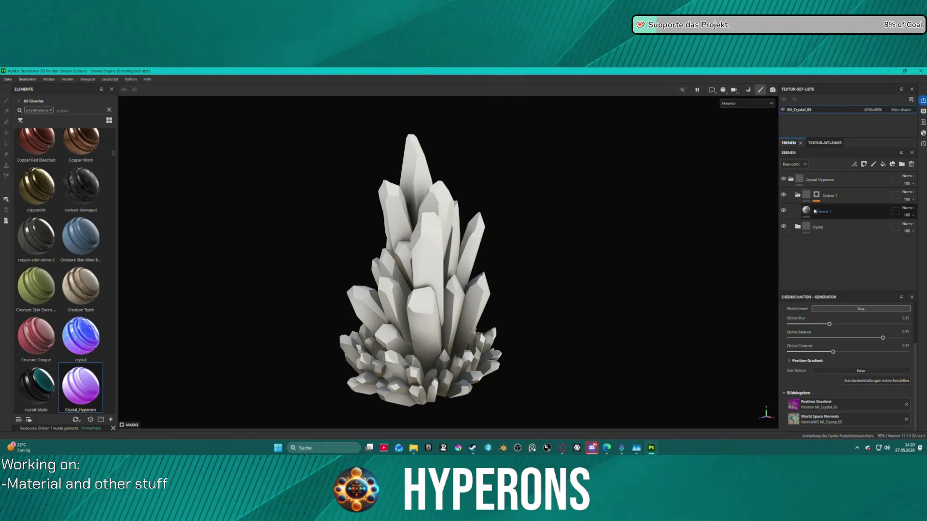
{"action": "left_click", "coordinate": [830, 143]}
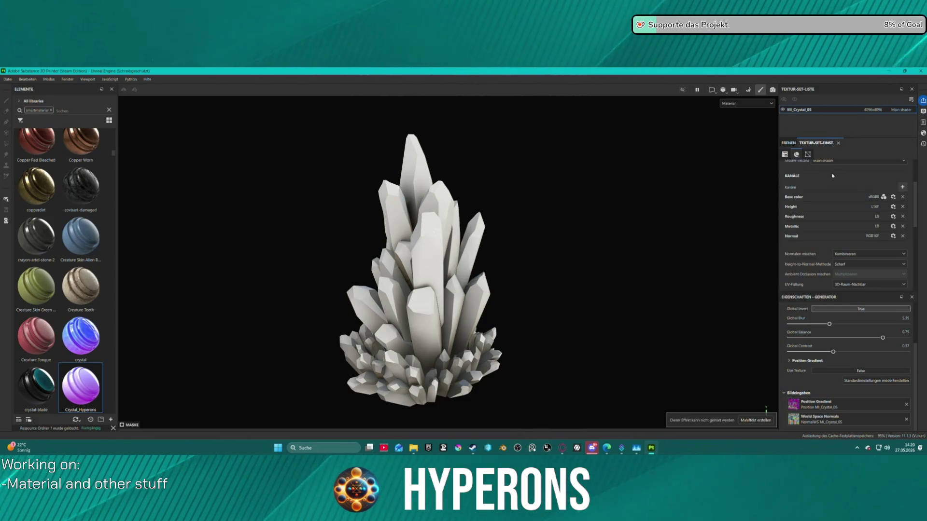
{"action": "left_click", "coordinate": [865, 255]}
{"action": "left_click", "coordinate": [902, 187]}
{"action": "left_click", "coordinate": [903, 187]}
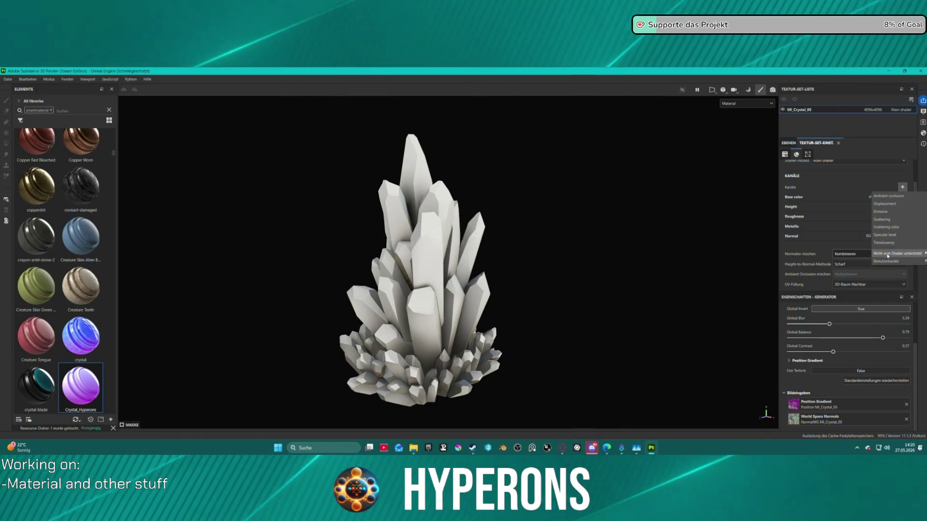
{"action": "mouse_move", "coordinate": [886, 257]}
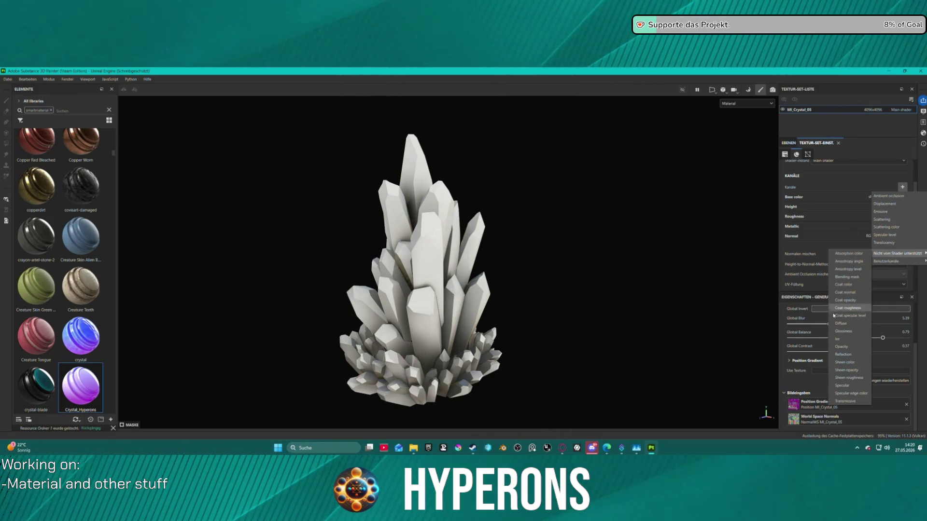
{"action": "left_click", "coordinate": [860, 347]}
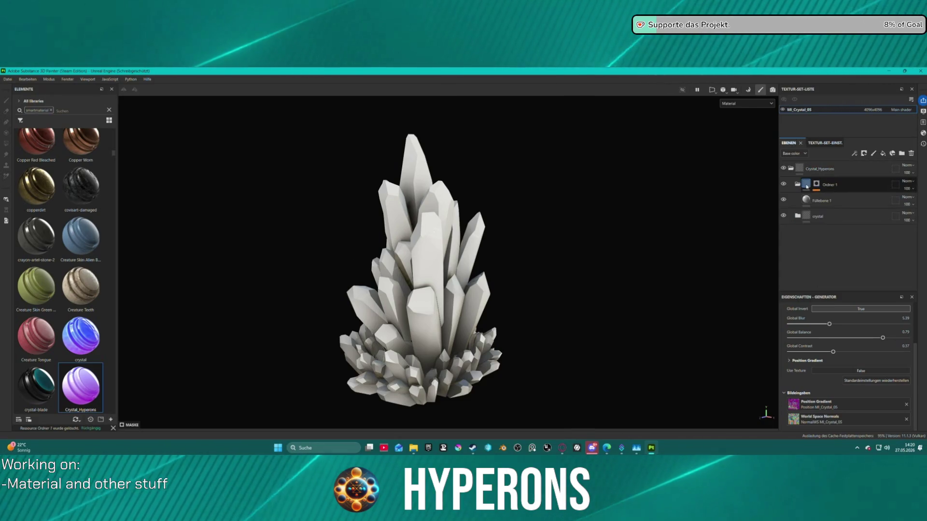
Select the Ordner 1 folder and display the Opacity channel in the viewport.
{"action": "left_click", "coordinate": [818, 185]}
{"action": "left_click", "coordinate": [806, 184]}
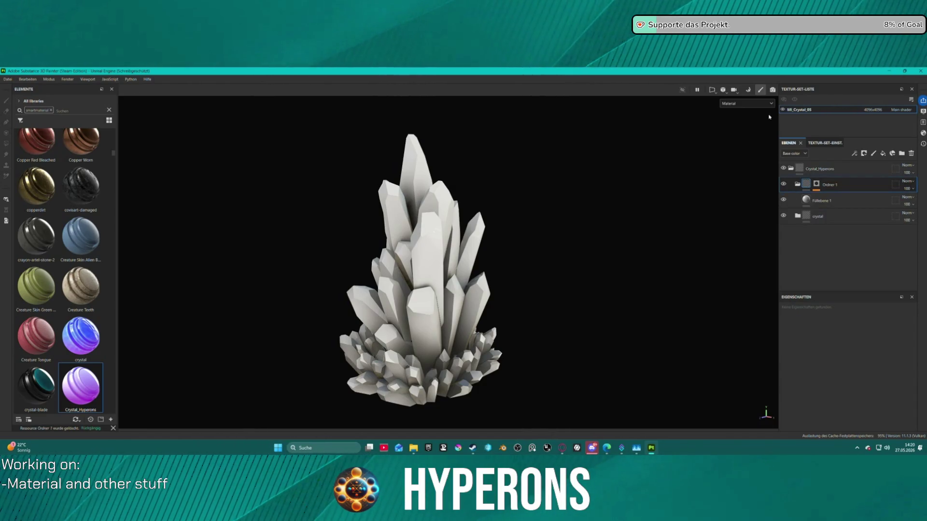
{"action": "left_click", "coordinate": [766, 103]}
{"action": "left_click", "coordinate": [750, 161]}
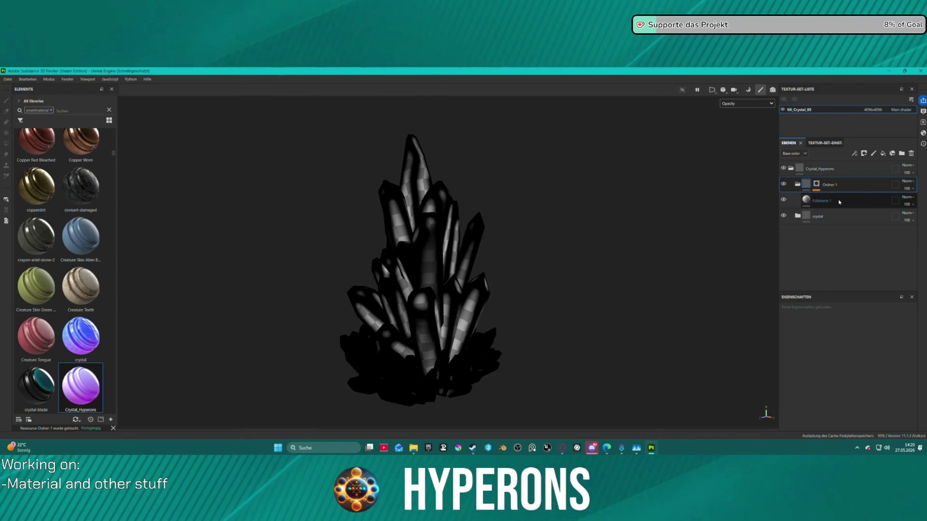
Tune Ordner 1's Curvature mask generator to Global Balance 0.33 and Global Contrast 0.29.
{"action": "left_click", "coordinate": [815, 184]}
{"action": "left_click", "coordinate": [825, 197]}
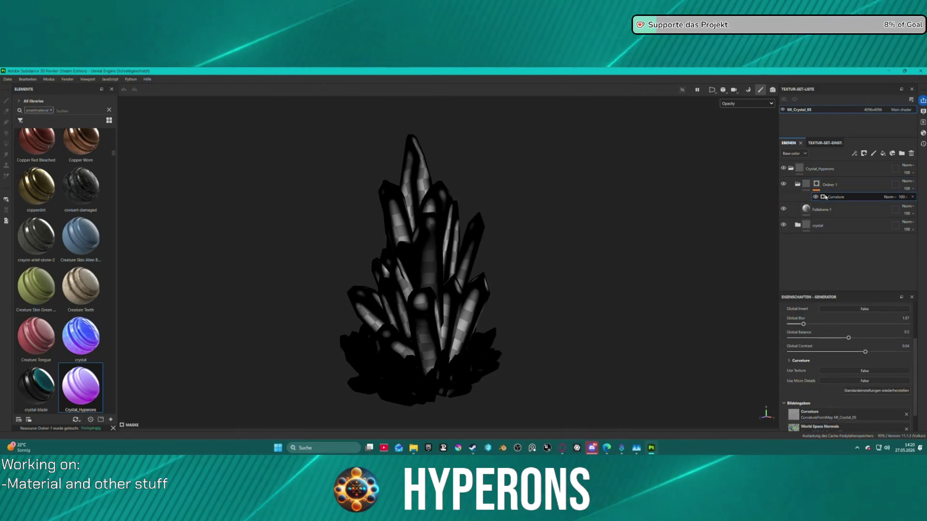
{"action": "mouse_move", "coordinate": [864, 352]}
{"action": "left_mouse_down"}
{"action": "mouse_move", "coordinate": [806, 354]}
{"action": "mouse_move", "coordinate": [823, 340]}
{"action": "mouse_move", "coordinate": [760, 349]}
{"action": "mouse_move", "coordinate": [816, 338]}
{"action": "mouse_move", "coordinate": [823, 324]}
{"action": "mouse_move", "coordinate": [778, 338]}
{"action": "left_mouse_up"}
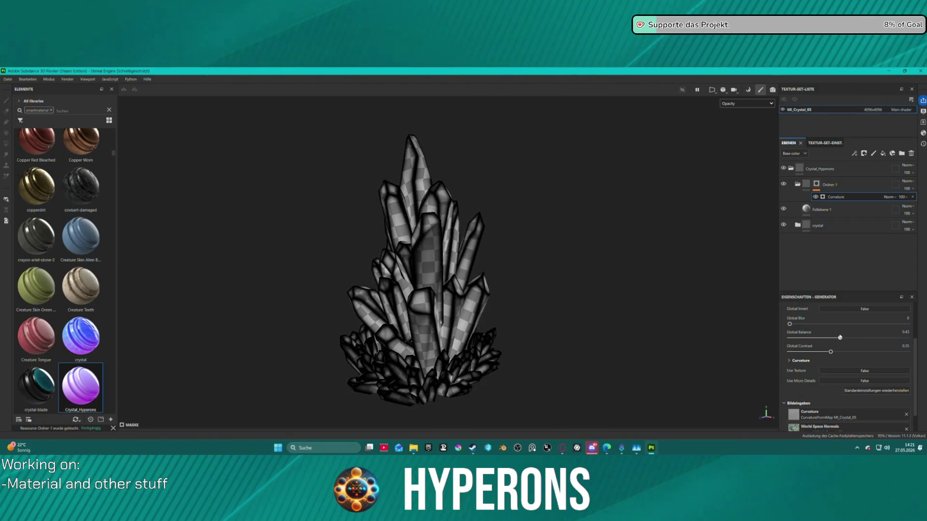
{"action": "left_click_drag", "start_coordinate": [832, 340], "coordinate": [832, 340]}
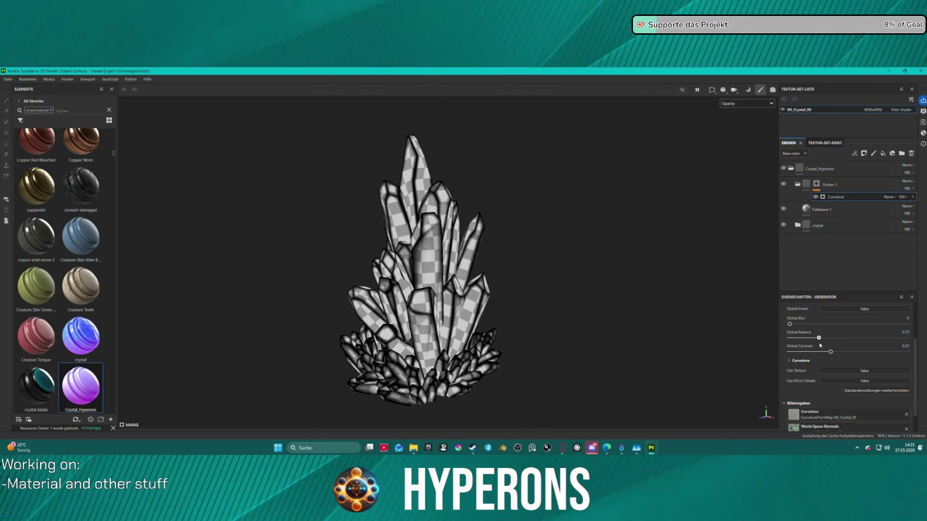
{"action": "mouse_move", "coordinate": [633, 277]}
{"action": "left_mouse_down", "text": "alt"}
{"action": "mouse_move", "coordinate": [814, 280]}
{"action": "mouse_move", "coordinate": [569, 275]}
{"action": "left_mouse_up", "text": "alt"}
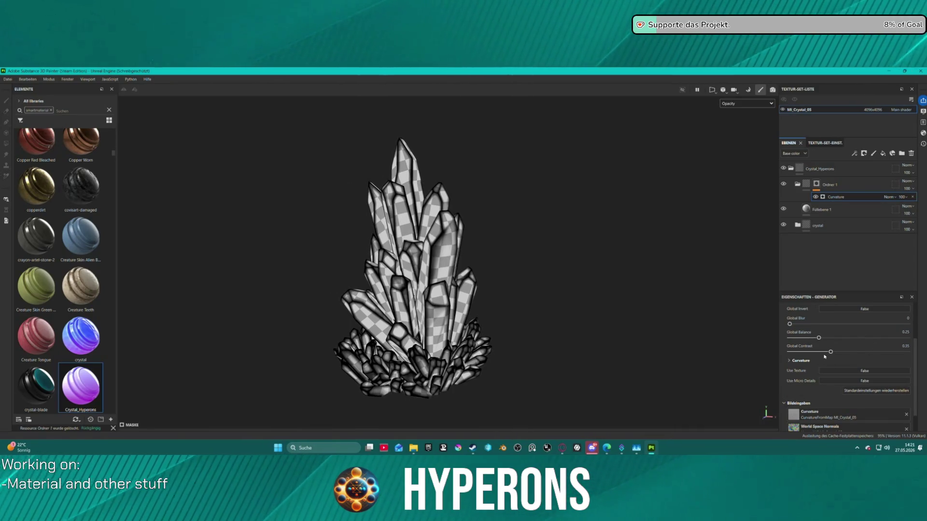
{"action": "mouse_move", "coordinate": [803, 327]}
{"action": "left_mouse_down"}
{"action": "mouse_move", "coordinate": [819, 325]}
{"action": "mouse_move", "coordinate": [790, 324]}
{"action": "mouse_move", "coordinate": [835, 338]}
{"action": "mouse_move", "coordinate": [863, 328]}
{"action": "mouse_move", "coordinate": [845, 333]}
{"action": "left_mouse_up"}
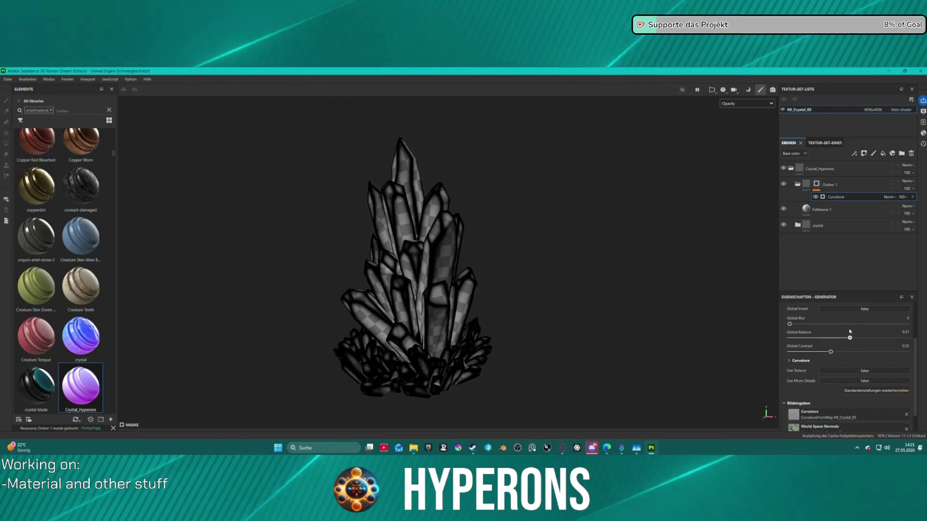
{"action": "left_click_drag", "start_coordinate": [852, 331], "coordinate": [853, 332]}
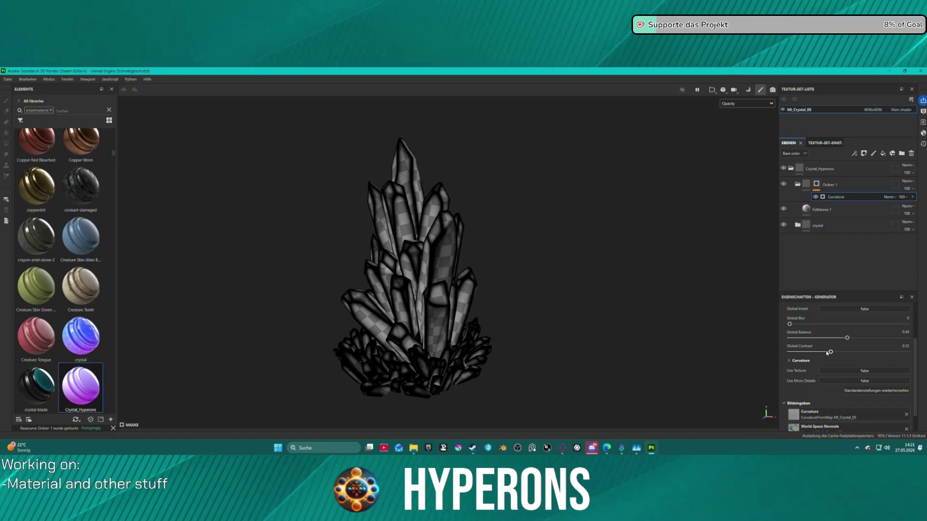
{"action": "mouse_move", "coordinate": [801, 354]}
{"action": "left_mouse_down"}
{"action": "mouse_move", "coordinate": [768, 353]}
{"action": "mouse_move", "coordinate": [864, 353]}
{"action": "mouse_move", "coordinate": [821, 356]}
{"action": "left_mouse_up"}
{"action": "left_click", "coordinate": [8, 79]}
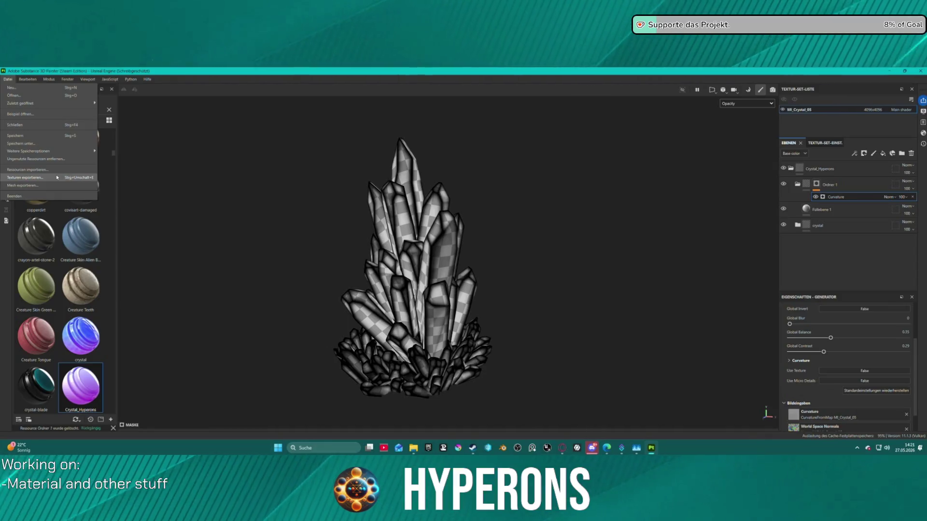
Export MI_Crystal_05's four PNG textures with the Unreal Engine (Packed) preset.
{"action": "left_click", "coordinate": [57, 178]}
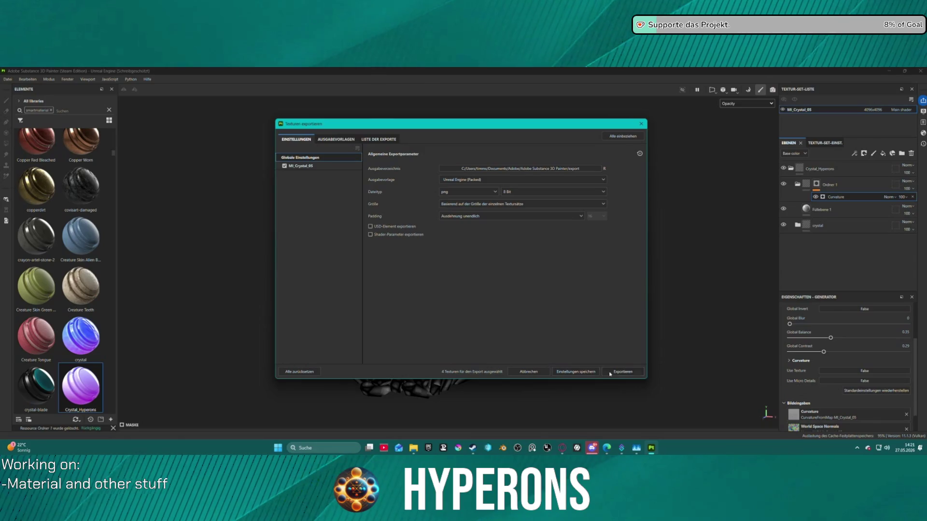
{"action": "left_click", "coordinate": [623, 373]}
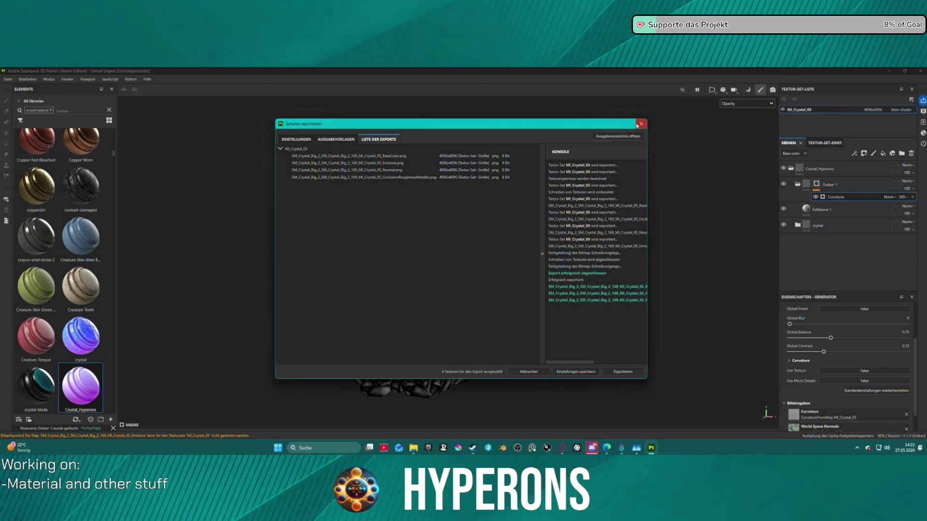
{"action": "left_click", "coordinate": [637, 125]}
{"action": "left_click", "coordinate": [7, 80]}
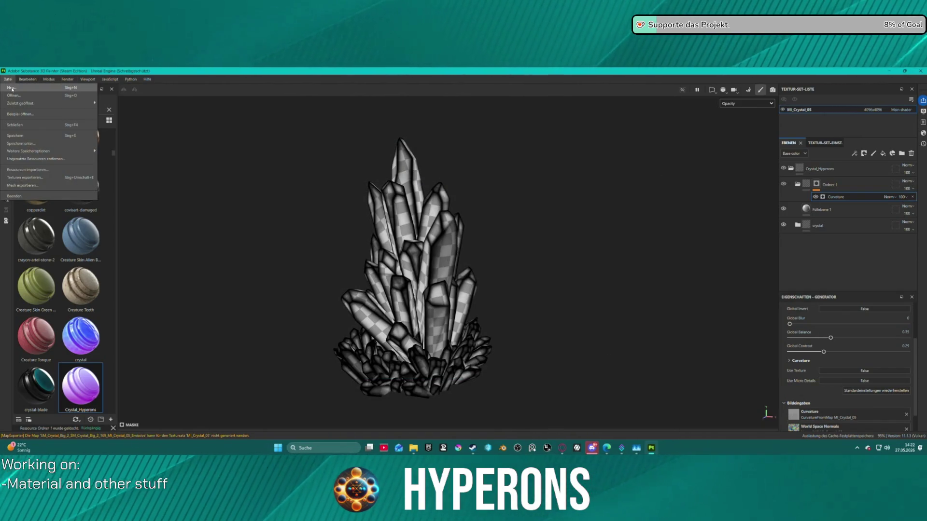
Create a new 4096 project from the SM_Crystal_Big_3 FBX with tangent space unticked.
{"action": "left_click", "coordinate": [14, 88]}
{"action": "left_click", "coordinate": [526, 181]}
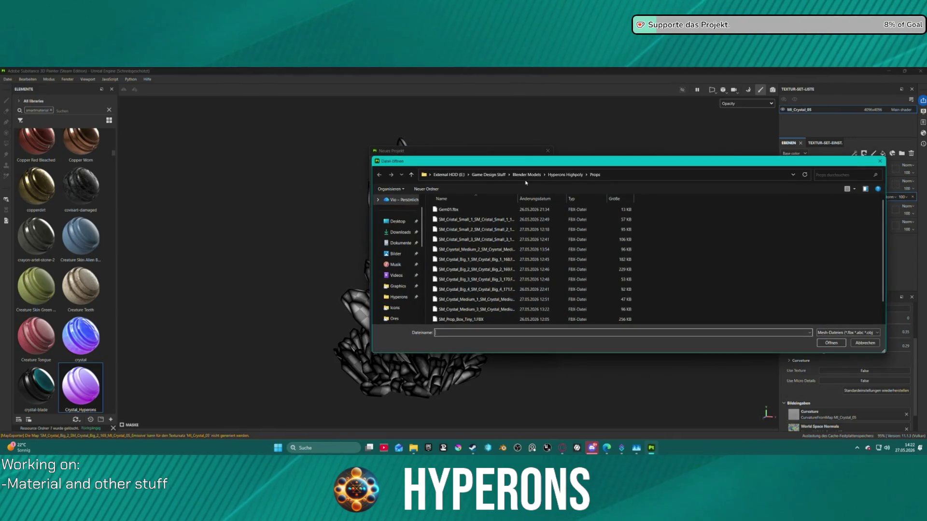
{"action": "left_click", "coordinate": [483, 280]}
{"action": "left_click", "coordinate": [831, 343]}
{"action": "left_click", "coordinate": [439, 199]}
{"action": "left_click", "coordinate": [437, 231]}
{"action": "left_click", "coordinate": [383, 220]}
{"action": "left_click", "coordinate": [496, 347]}
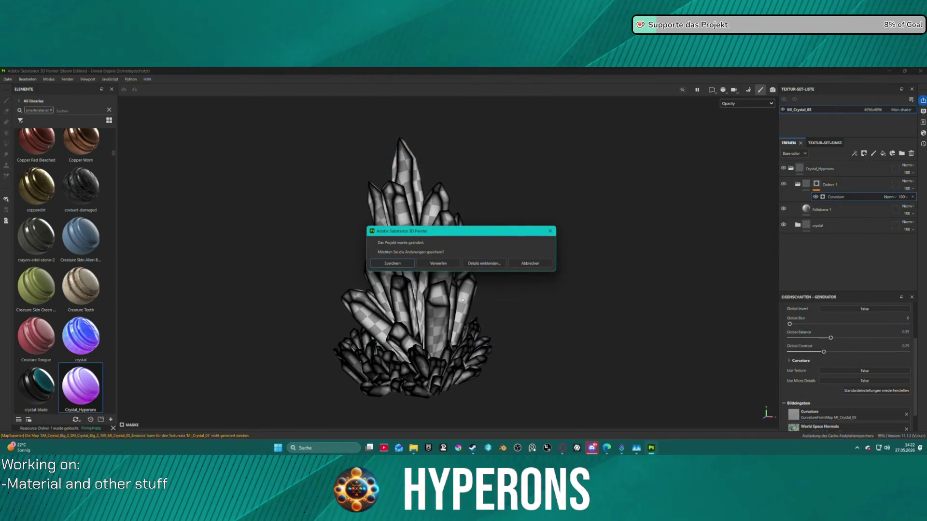
Save the previous project's changes as Crystal6.spp.
{"action": "left_click", "coordinate": [409, 262]}
{"action": "left_click", "coordinate": [78, 168]}
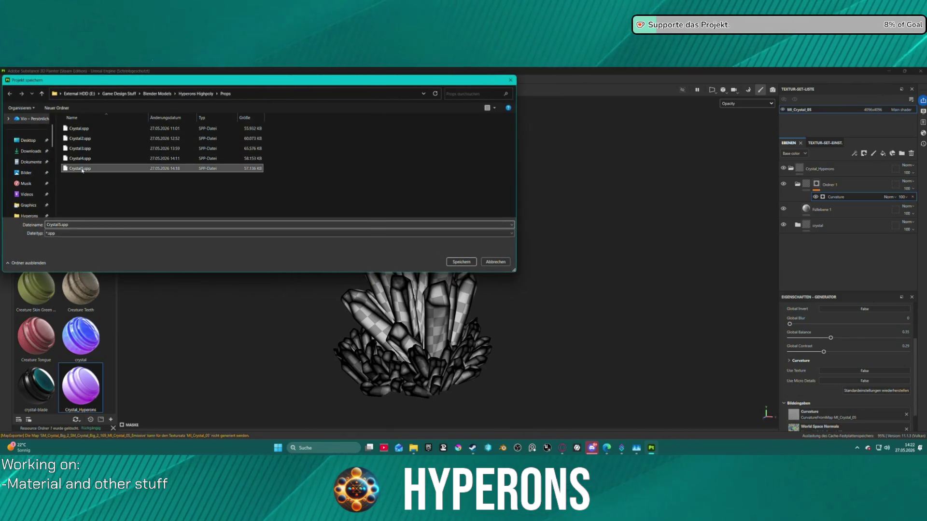
{"action": "left_click", "coordinate": [59, 224]}
{"action": "double_click", "coordinate": [59, 224]}
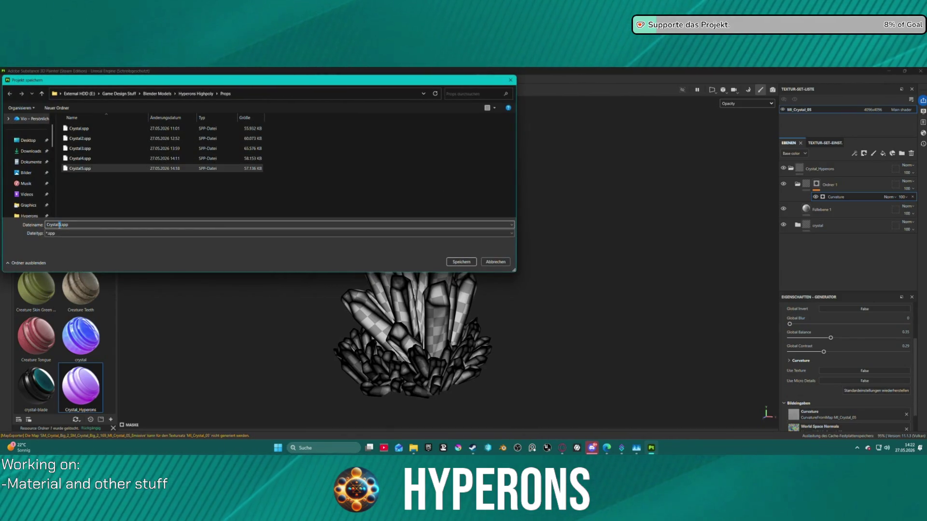
{"action": "type", "text": "6"}
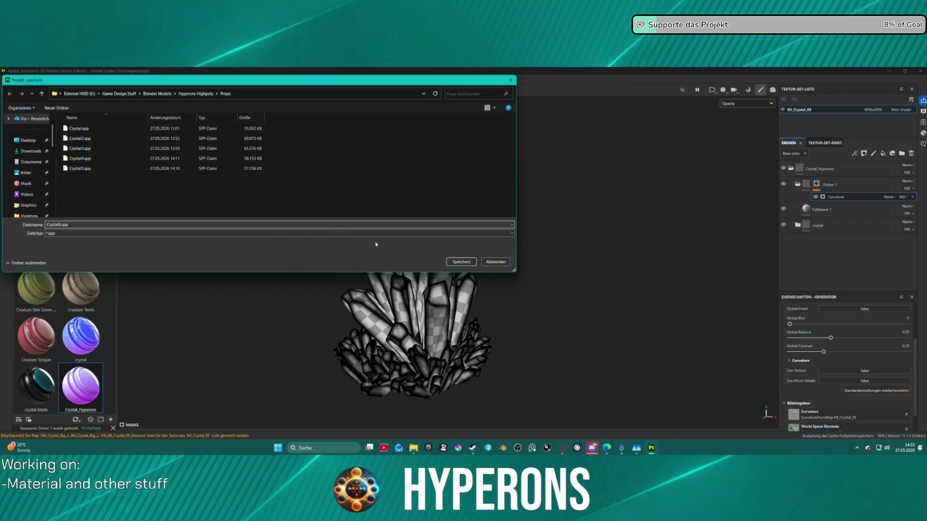
{"action": "left_click", "coordinate": [461, 262]}
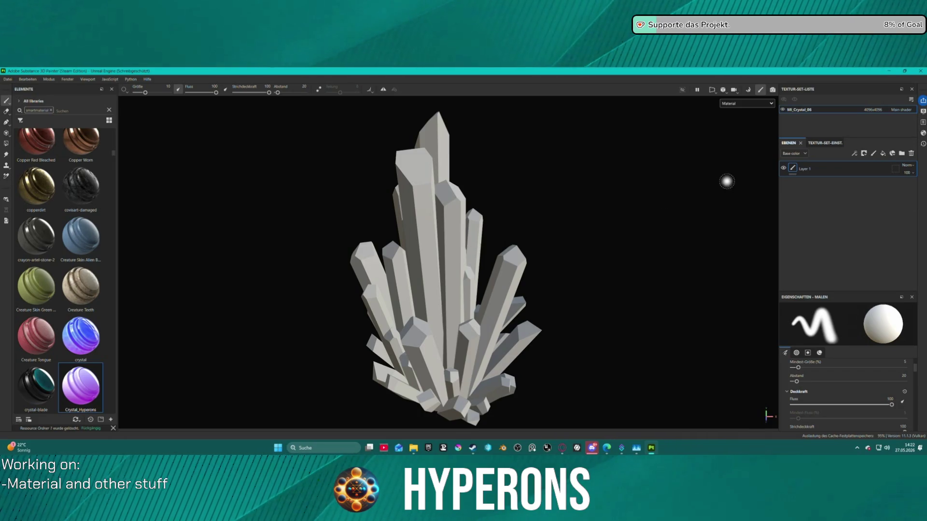
Replace Layer 1 with Crystal_Hyperons and bake mesh maps including Opacity and normal-map curvature.
{"action": "left_click", "coordinate": [912, 153]}
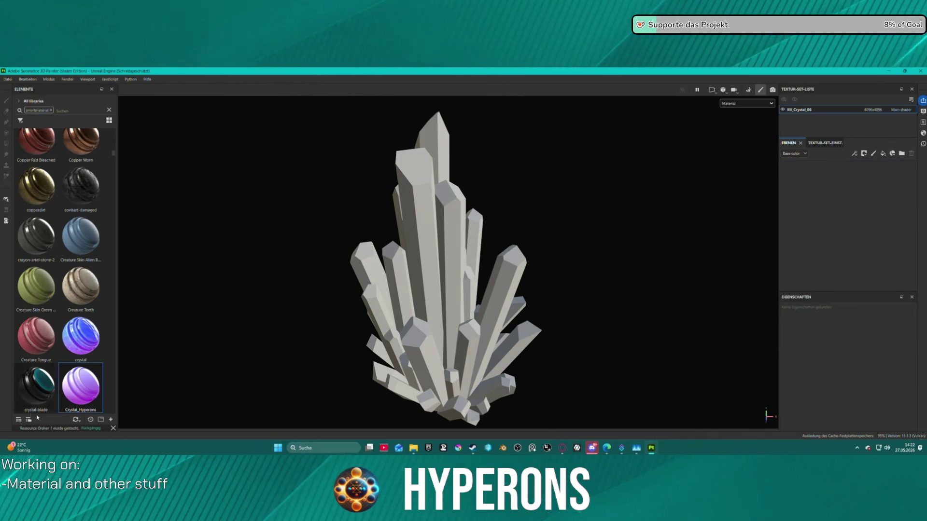
{"action": "left_click_drag", "start_coordinate": [84, 397], "coordinate": [485, 277]}
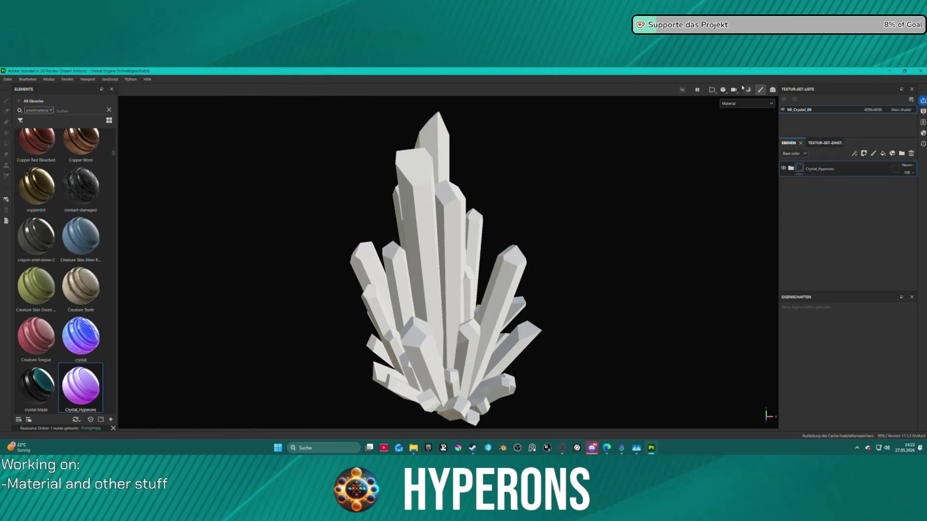
{"action": "left_click", "coordinate": [748, 90]}
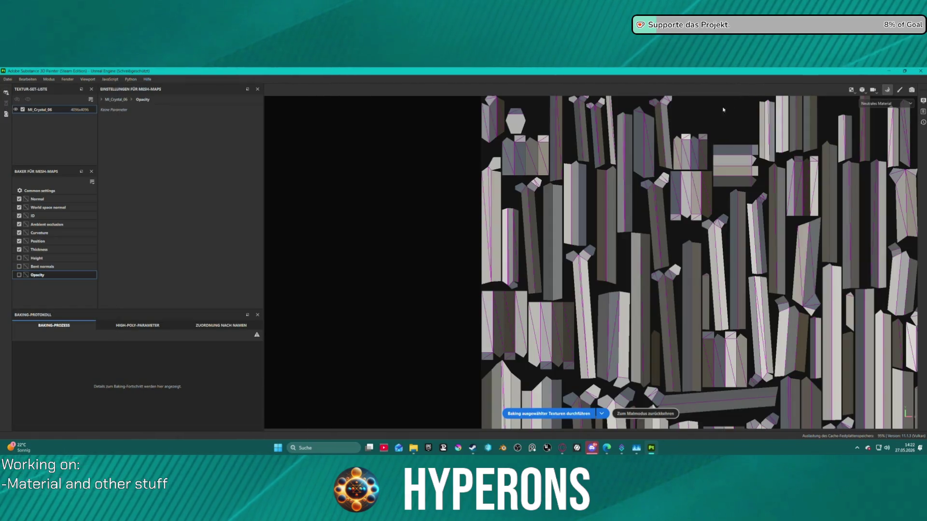
{"action": "left_click", "coordinate": [19, 275]}
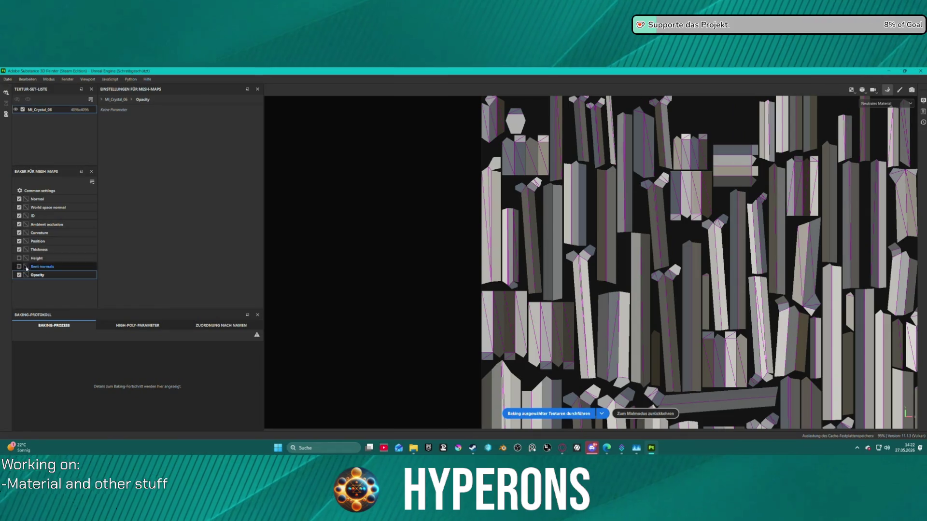
{"action": "left_click", "coordinate": [44, 233]}
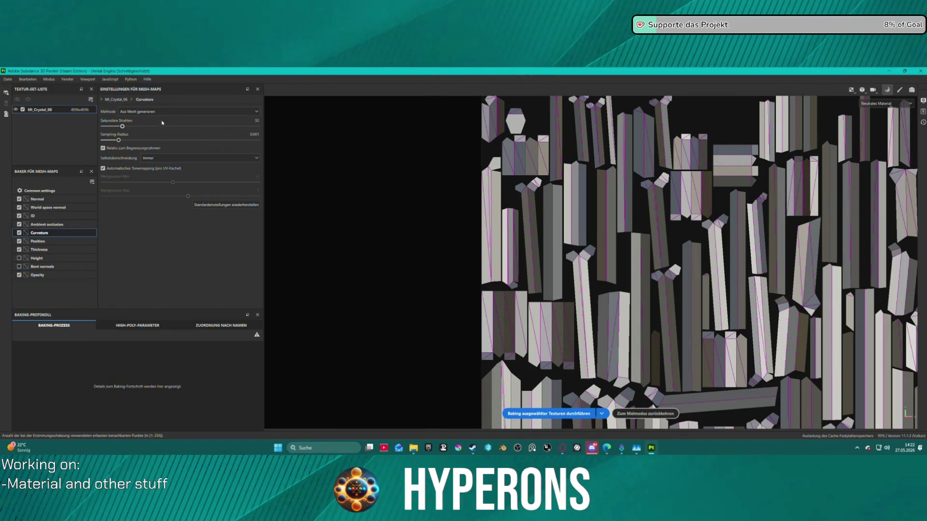
{"action": "left_click", "coordinate": [147, 111]}
{"action": "left_click", "coordinate": [144, 126]}
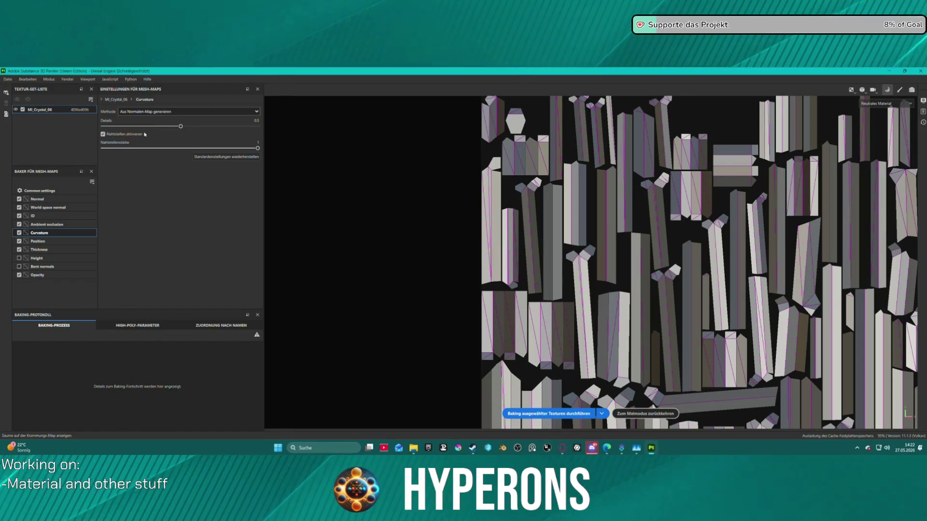
{"action": "left_click", "coordinate": [588, 414]}
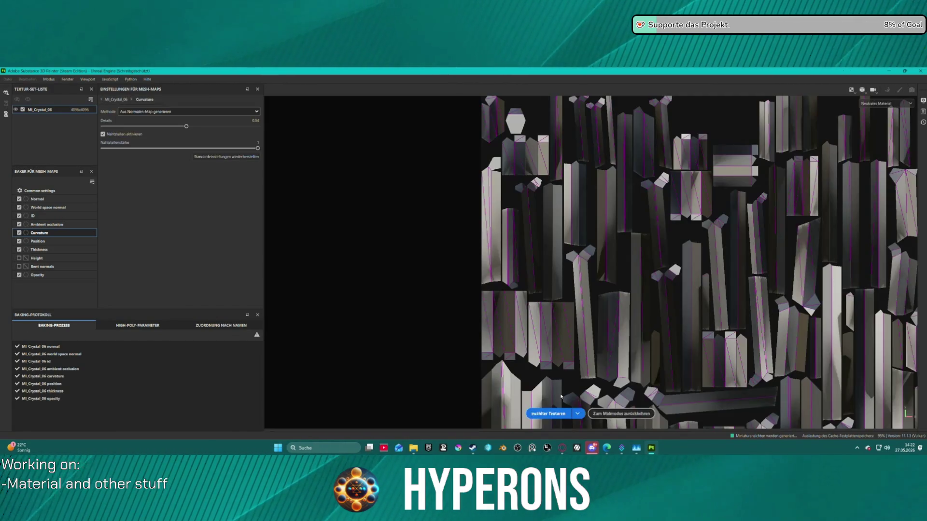
{"action": "left_click", "coordinate": [632, 414]}
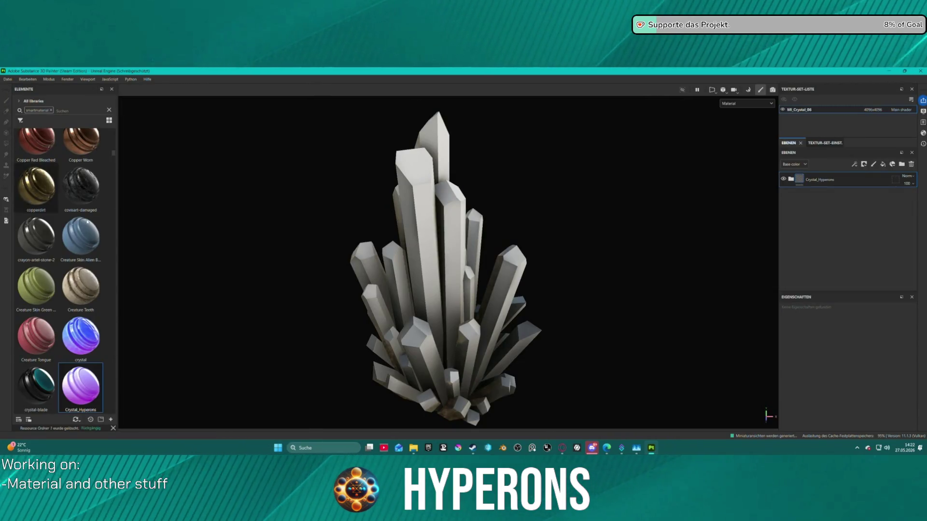
Set the Gradient mask's Position generator to balance about 0.38 and blur 1.65.
{"action": "left_click", "coordinate": [3, 79]}
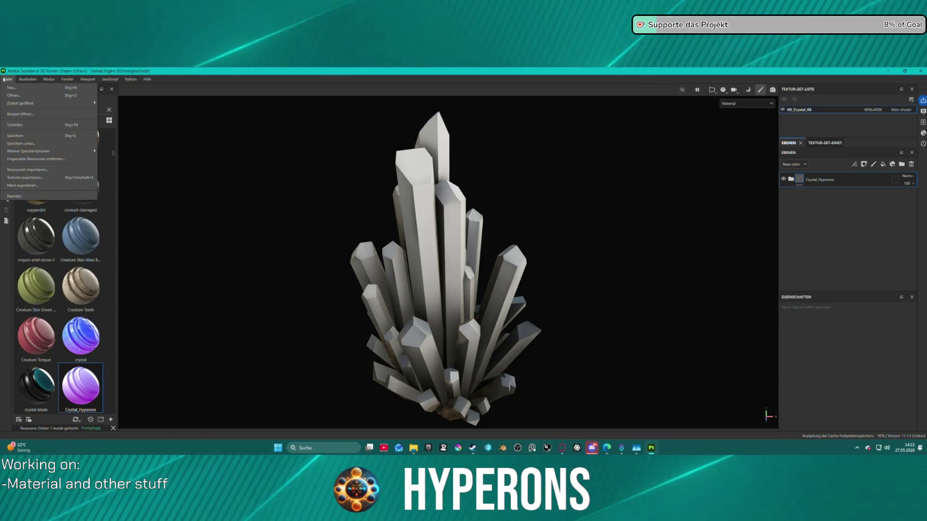
{"action": "mouse_move", "coordinate": [28, 79]}
{"action": "left_click", "coordinate": [536, 198]}
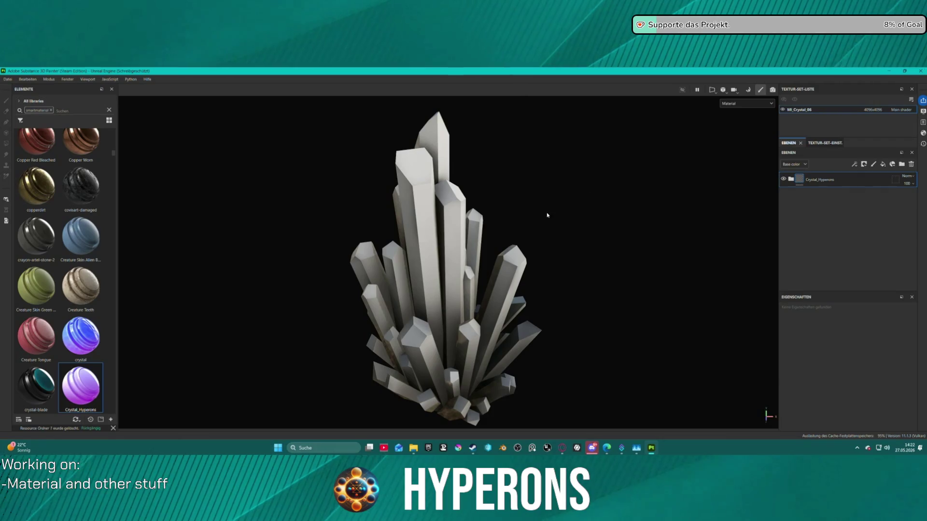
{"action": "left_click", "coordinate": [791, 180]}
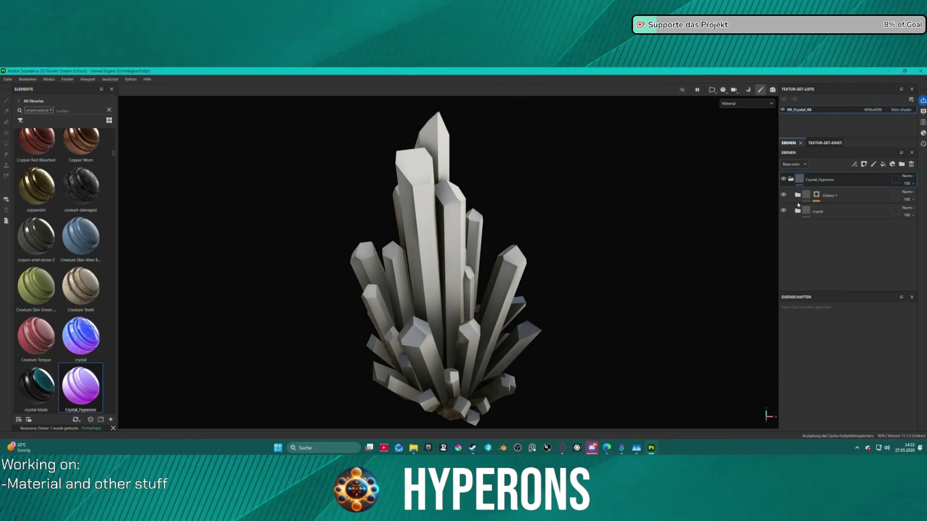
{"action": "left_click", "coordinate": [801, 215]}
{"action": "left_click", "coordinate": [797, 211]}
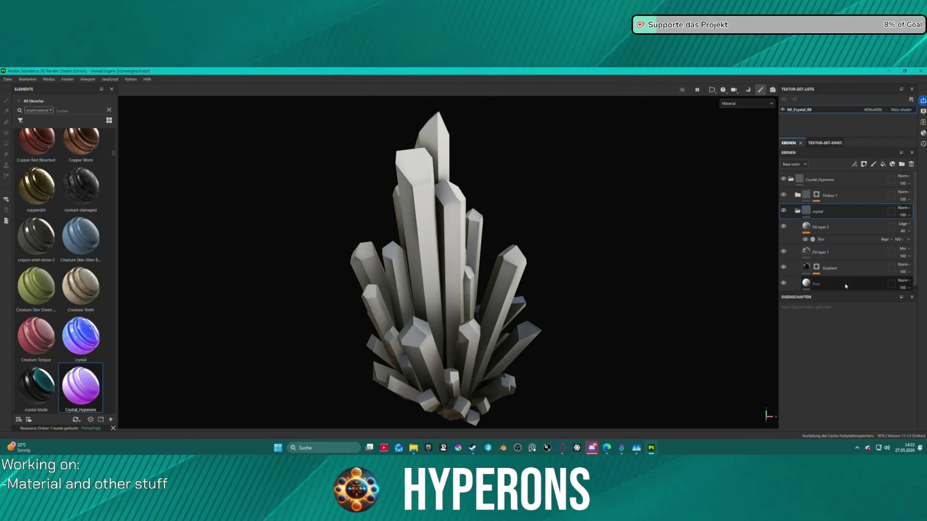
{"action": "left_click", "coordinate": [839, 269]}
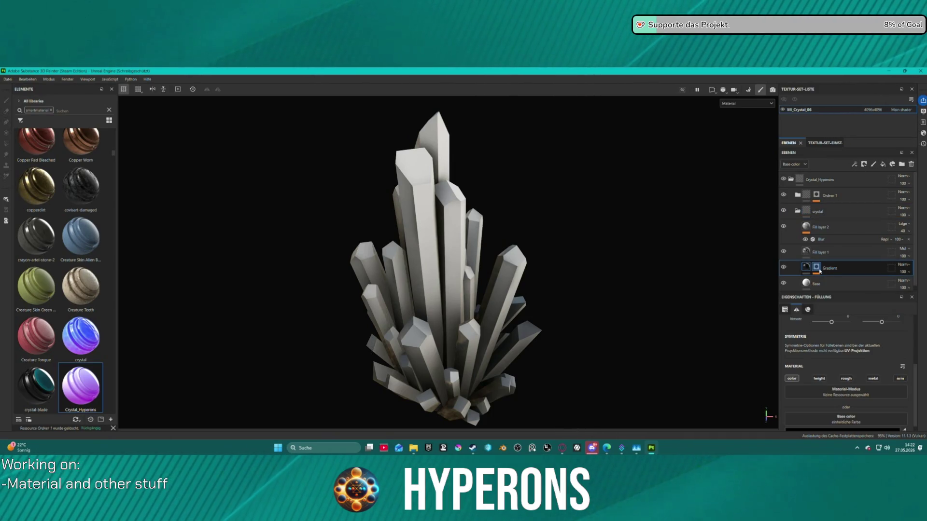
{"action": "left_click", "coordinate": [832, 280]}
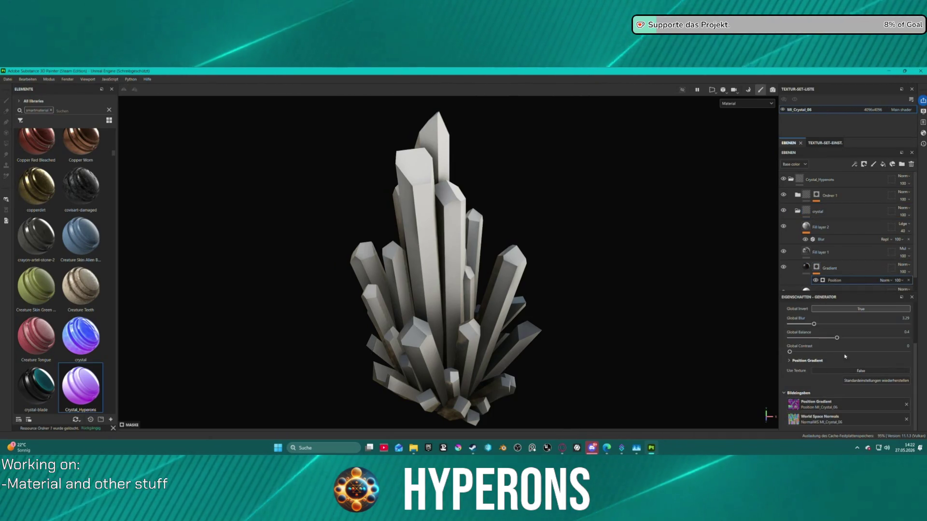
{"action": "mouse_move", "coordinate": [809, 339]}
{"action": "left_mouse_down"}
{"action": "mouse_move", "coordinate": [834, 337]}
{"action": "mouse_move", "coordinate": [793, 350]}
{"action": "left_mouse_up"}
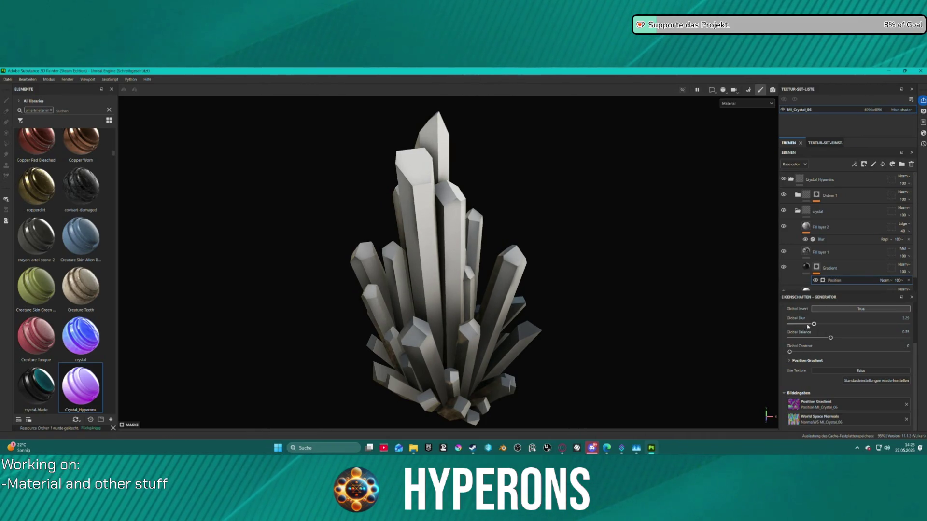
{"action": "left_click_drag", "start_coordinate": [816, 325], "coordinate": [802, 324]}
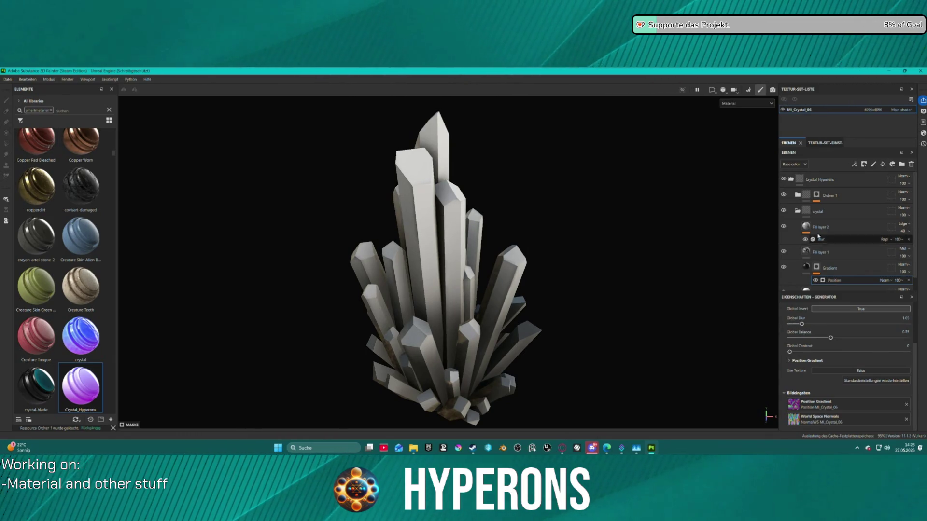
Select Ordner 1's Curvature generator, keep the Material view, and undock the Texture Set Settings tab.
{"action": "left_click", "coordinate": [797, 210]}
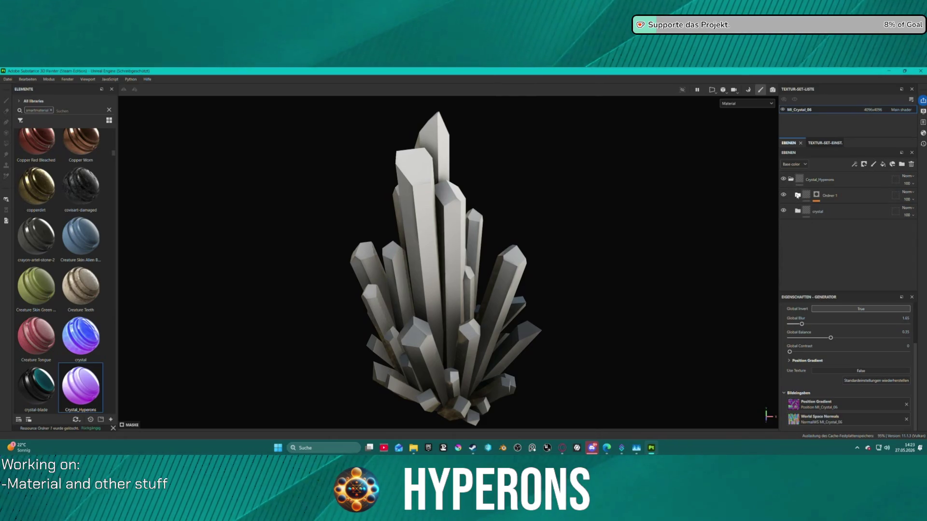
{"action": "left_click", "coordinate": [815, 198]}
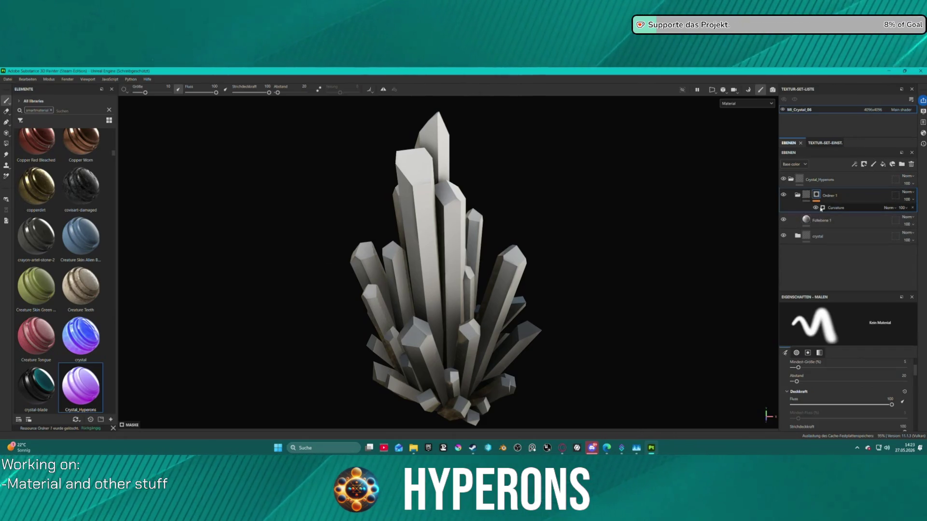
{"action": "left_click", "coordinate": [826, 208]}
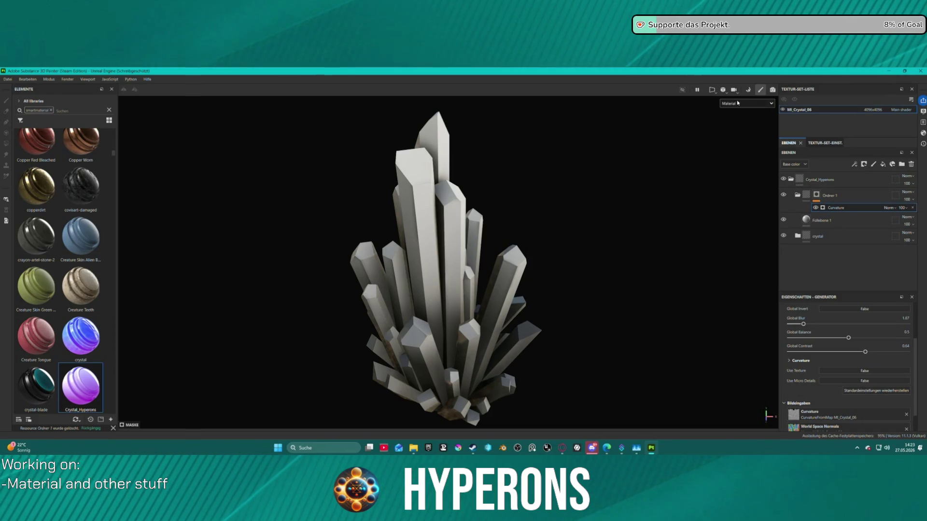
{"action": "left_click", "coordinate": [747, 104]}
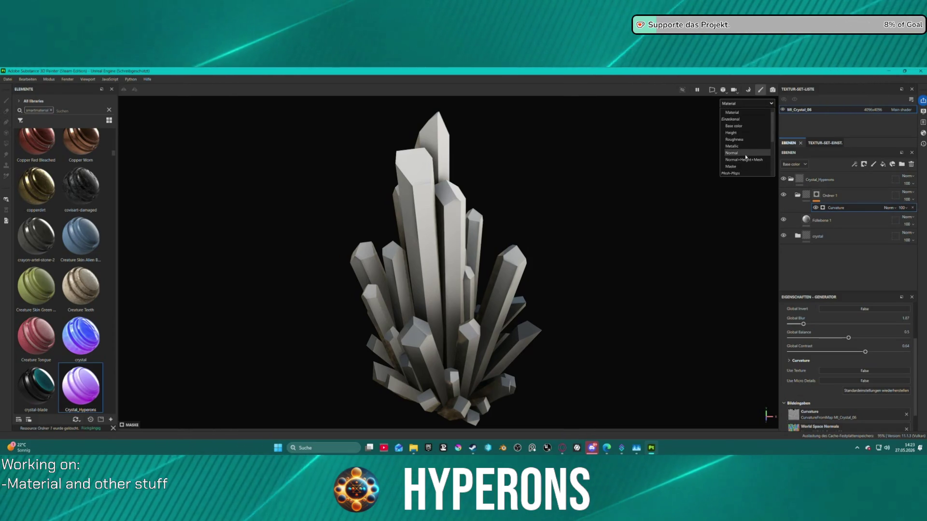
{"action": "left_click", "coordinate": [833, 147]}
{"action": "left_click_drag", "start_coordinate": [833, 146], "coordinate": [786, 138]}
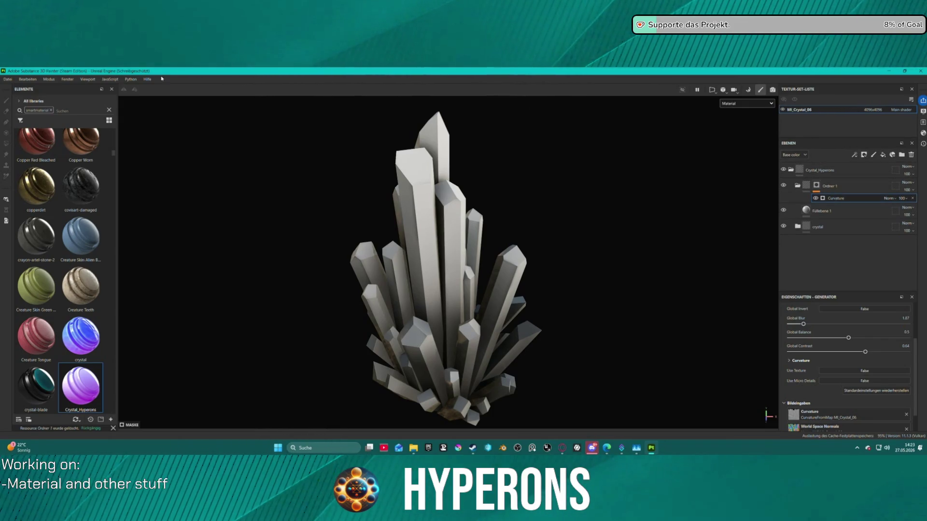
Show the Shader Settings panel and close it again.
{"action": "left_click", "coordinate": [67, 79]}
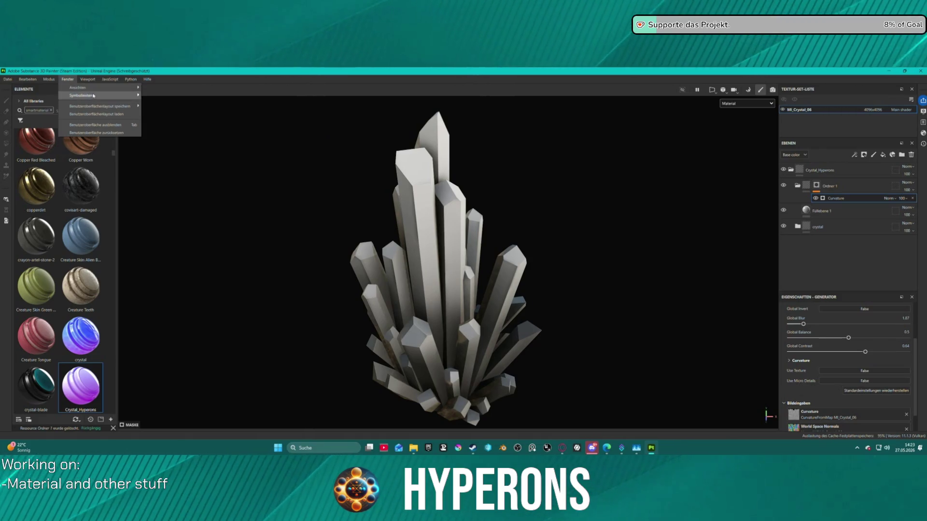
{"action": "mouse_move", "coordinate": [104, 90]}
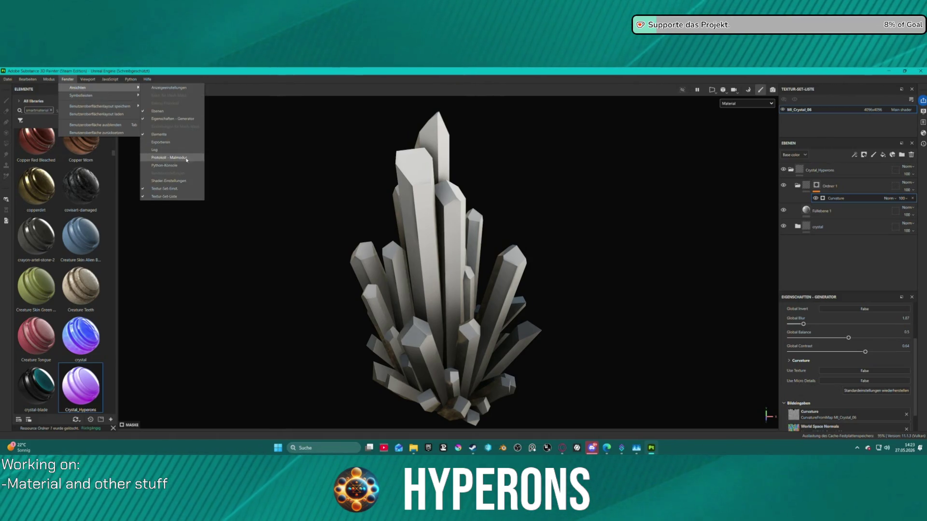
{"action": "left_click", "coordinate": [172, 181]}
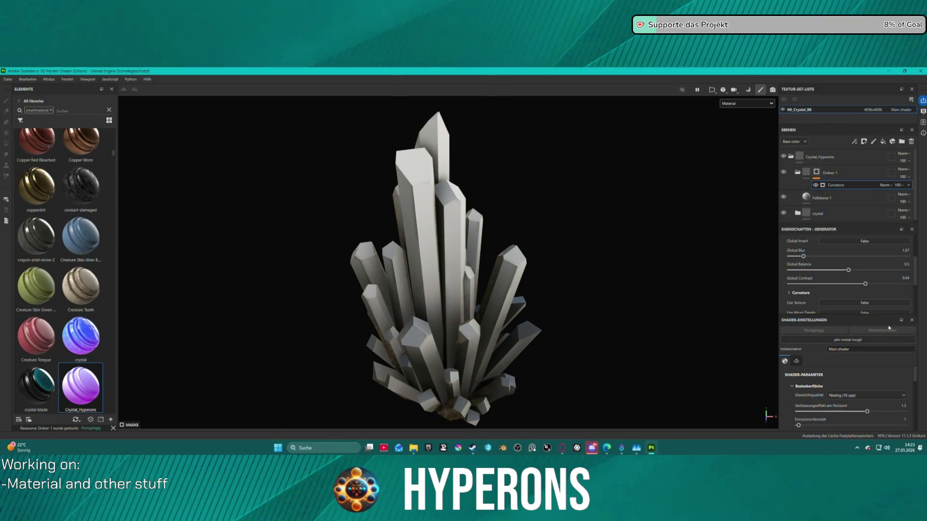
{"action": "left_click", "coordinate": [911, 320]}
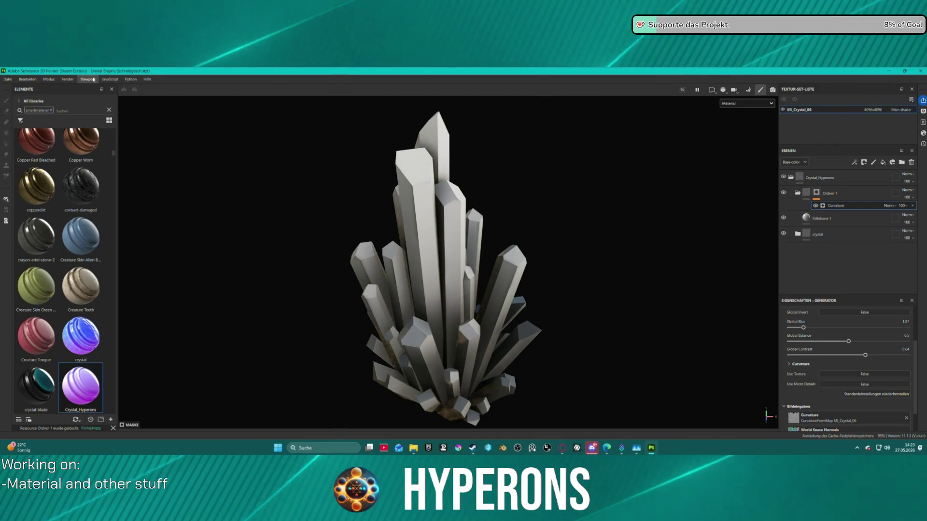
Reset the interface layout, return to the 3D view, and show the Texture Set Settings tab.
{"action": "left_click", "coordinate": [75, 79]}
{"action": "mouse_move", "coordinate": [139, 108]}
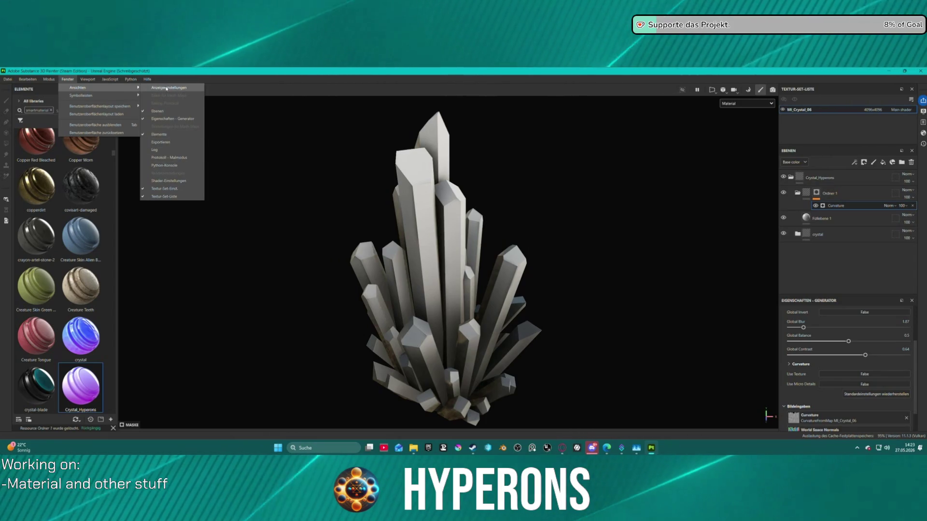
{"action": "key", "text": "Escape"}
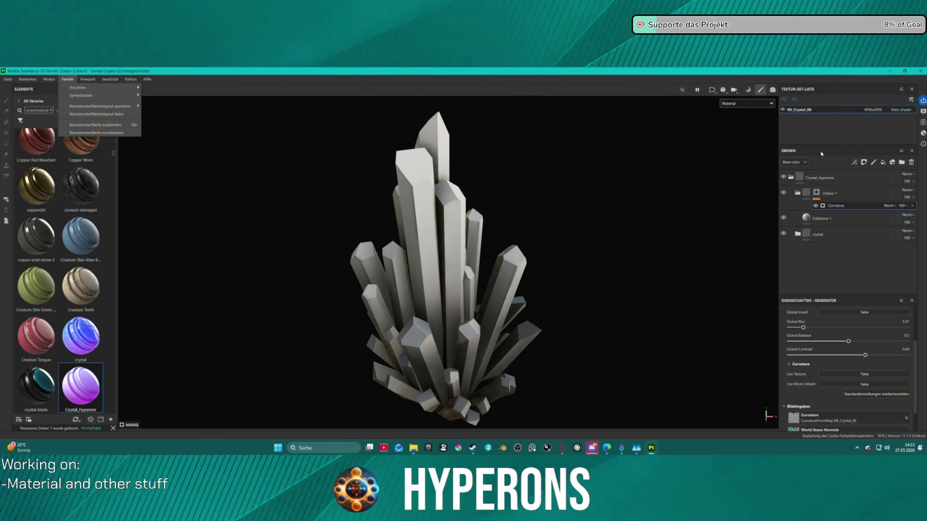
{"action": "mouse_move", "coordinate": [89, 81]}
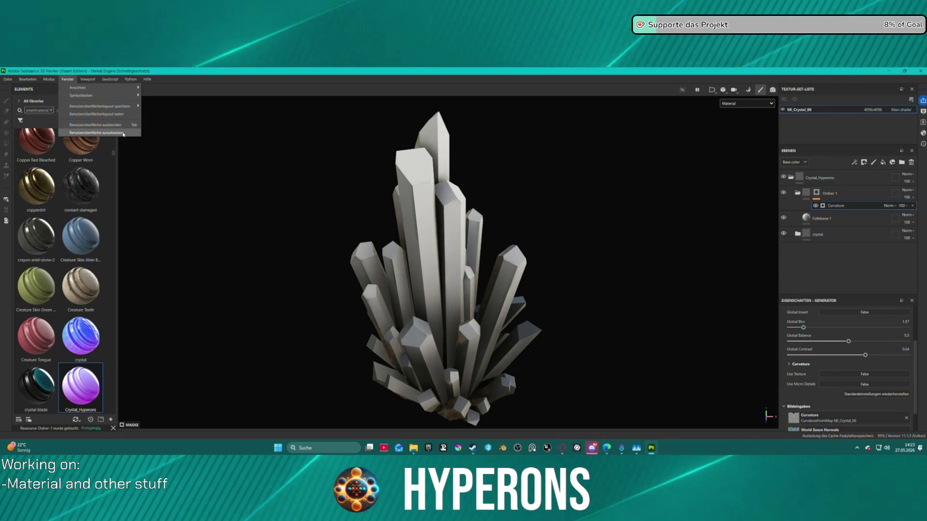
{"action": "key", "text": "Escape"}
{"action": "key", "text": "F1"}
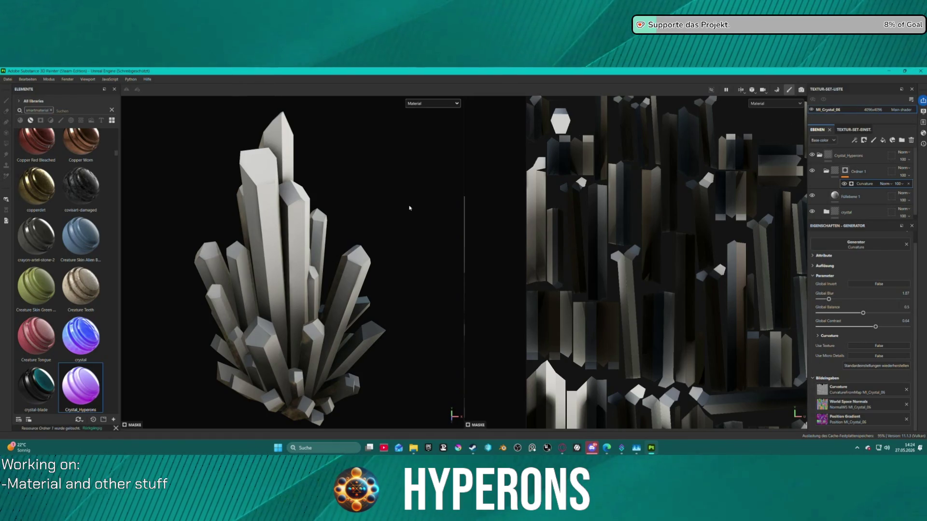
{"action": "key", "text": "F2"}
{"action": "left_click", "coordinate": [848, 130]}
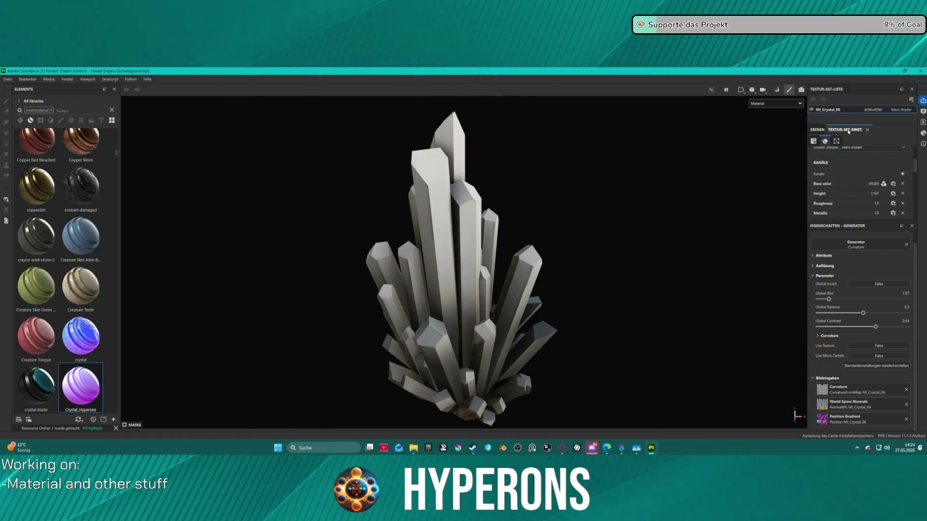
Add an Opacity channel to the texture set and display it in the viewport.
{"action": "left_click", "coordinate": [903, 174]}
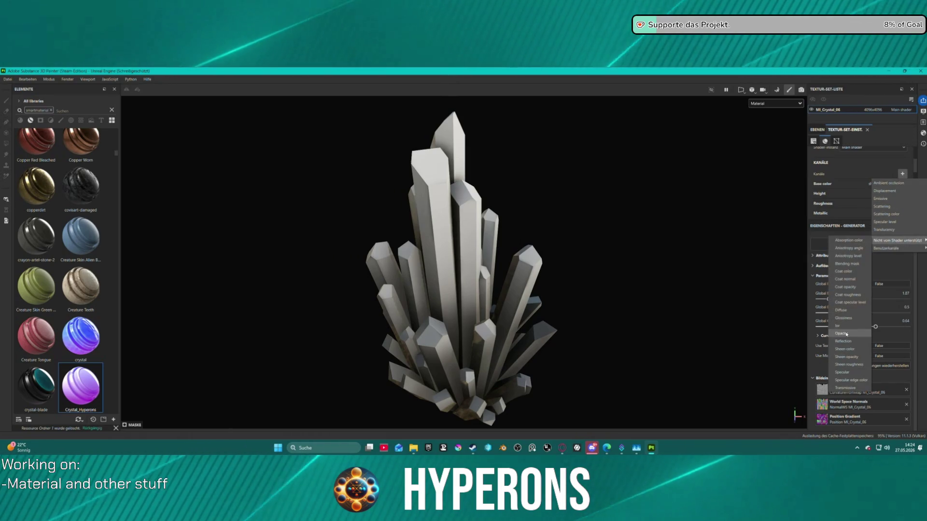
{"action": "left_click", "coordinate": [828, 298]}
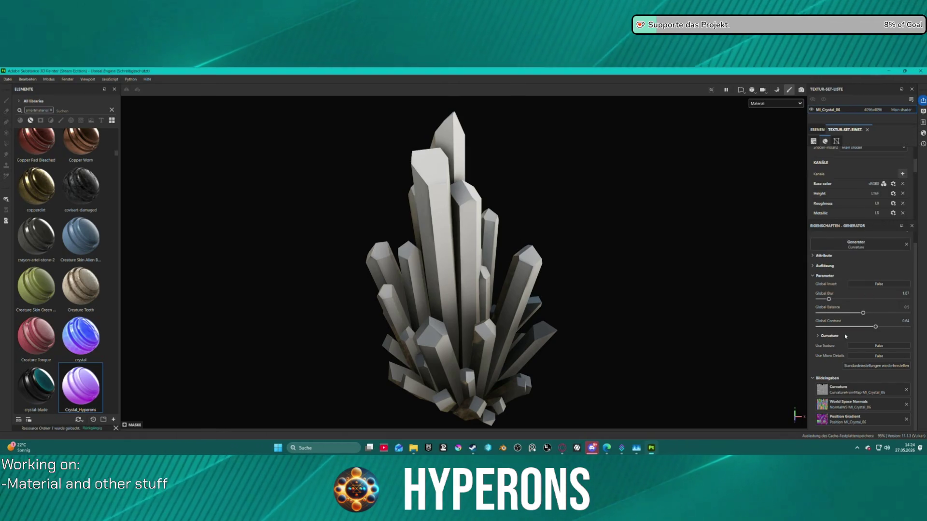
{"action": "left_click", "coordinate": [817, 129]}
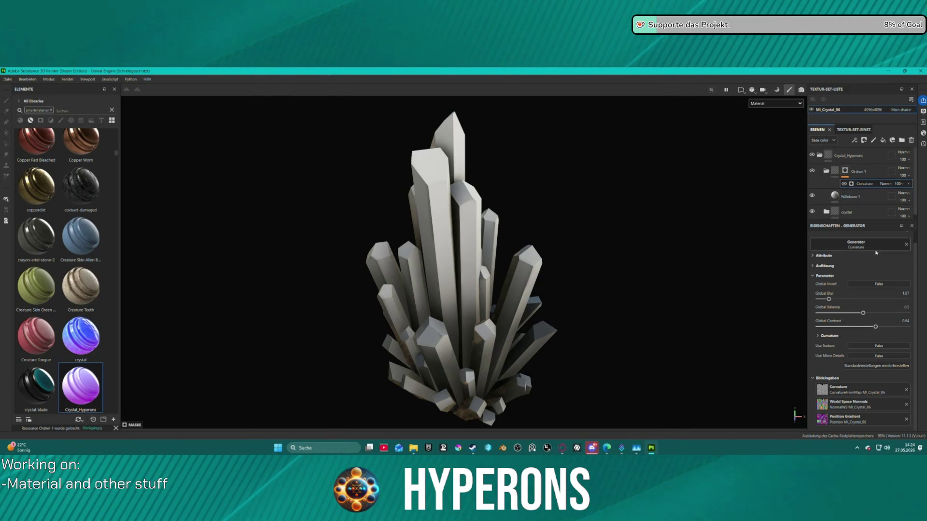
{"action": "left_click", "coordinate": [775, 104]}
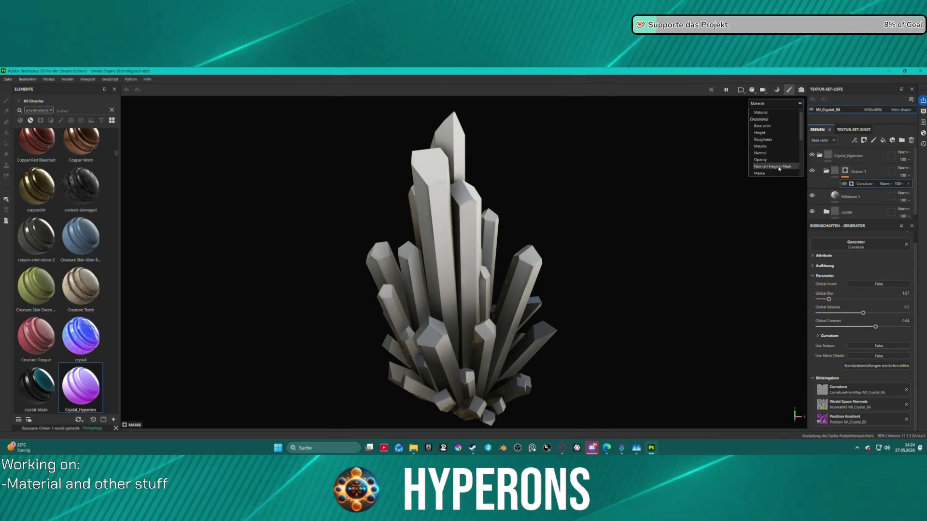
{"action": "left_click", "coordinate": [775, 159]}
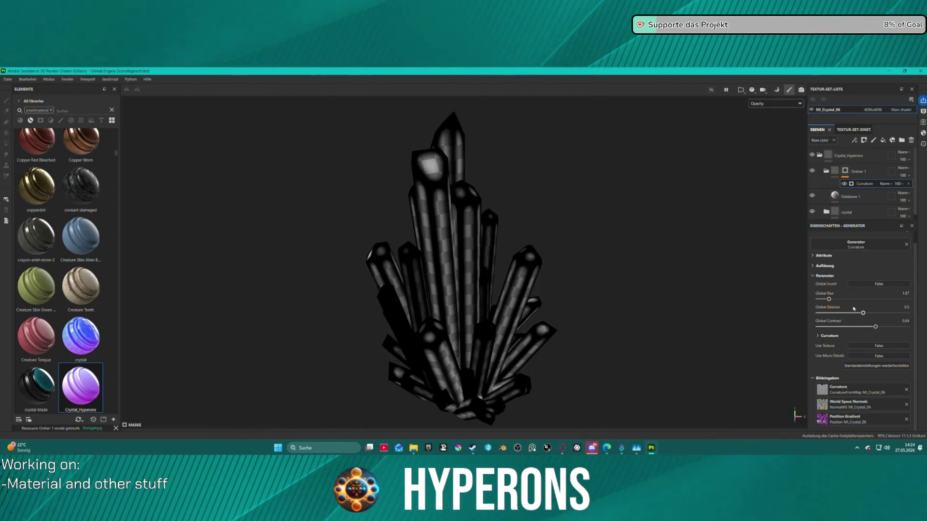
Set the Curvature mask generator to Global Blur 0 and Global Contrast 0.22.
{"action": "mouse_move", "coordinate": [875, 327]}
{"action": "left_mouse_down"}
{"action": "mouse_move", "coordinate": [849, 327]}
{"action": "mouse_move", "coordinate": [865, 327]}
{"action": "mouse_move", "coordinate": [838, 313]}
{"action": "mouse_move", "coordinate": [849, 328]}
{"action": "mouse_move", "coordinate": [818, 300]}
{"action": "left_mouse_up"}
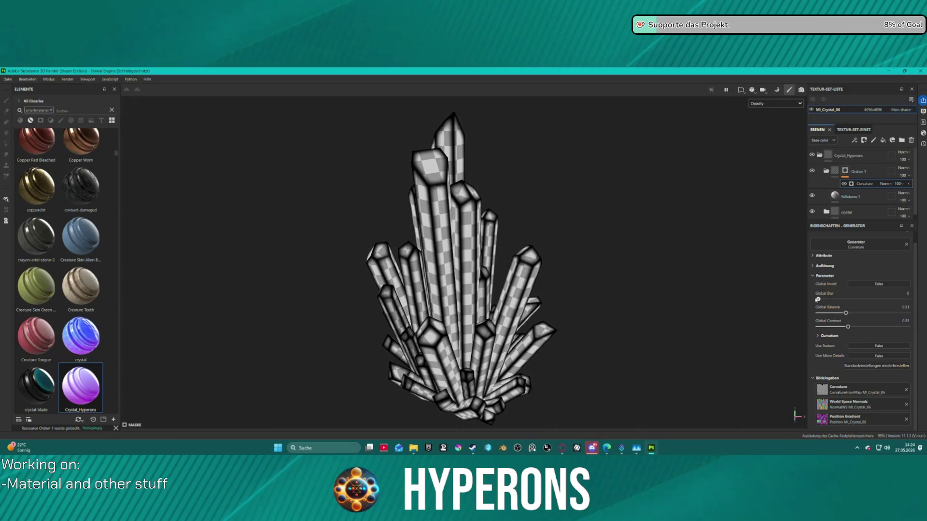
{"action": "left_click", "coordinate": [8, 79]}
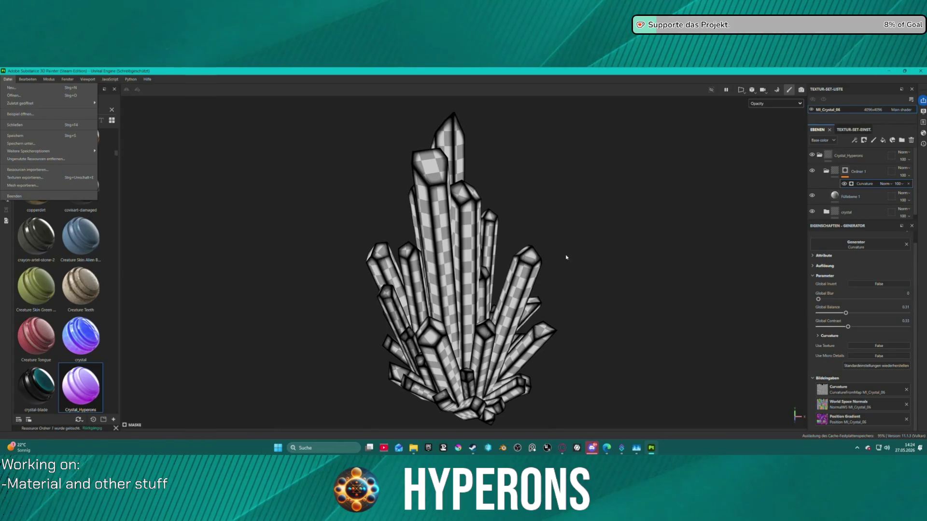
{"action": "left_click", "coordinate": [824, 302]}
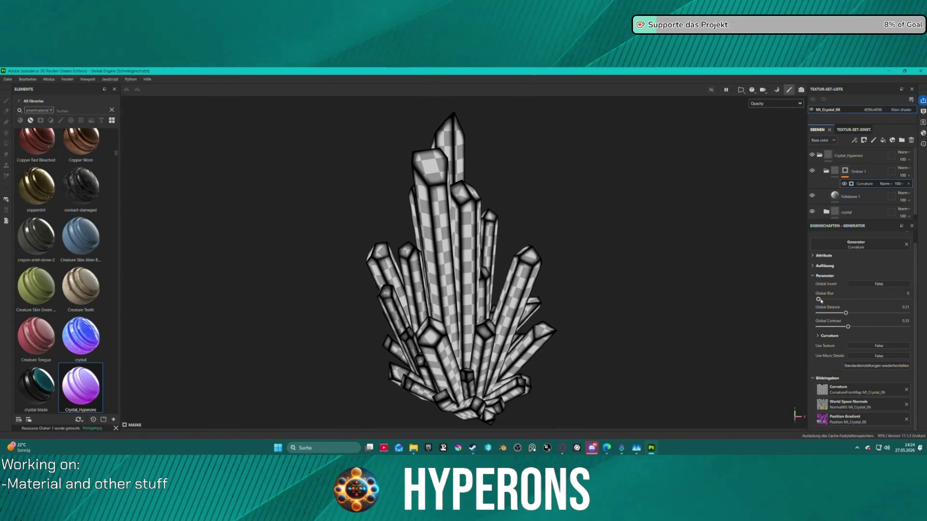
{"action": "mouse_move", "coordinate": [820, 300]}
{"action": "left_mouse_down"}
{"action": "mouse_move", "coordinate": [864, 313]}
{"action": "mouse_move", "coordinate": [818, 299]}
{"action": "left_mouse_up"}
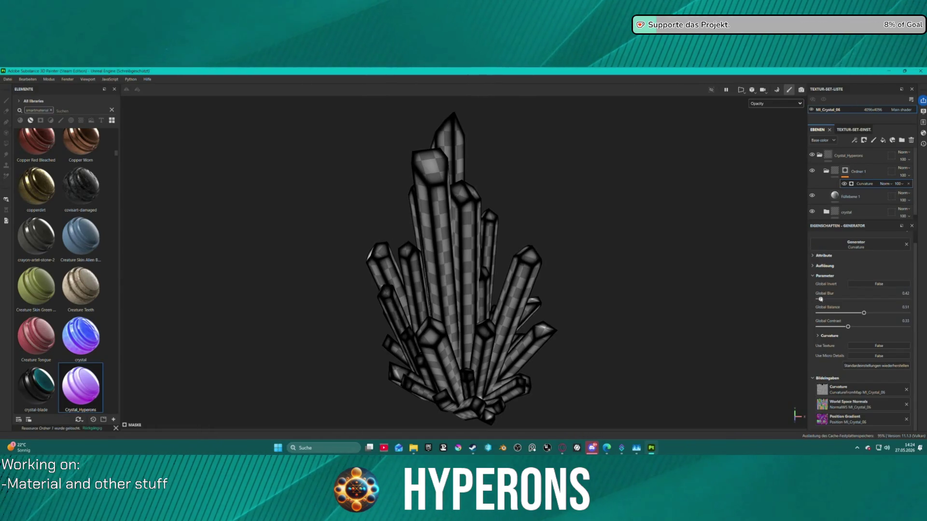
{"action": "mouse_move", "coordinate": [848, 327]}
{"action": "left_mouse_down"}
{"action": "mouse_move", "coordinate": [817, 328]}
{"action": "mouse_move", "coordinate": [875, 327]}
{"action": "mouse_move", "coordinate": [840, 327]}
{"action": "left_mouse_up"}
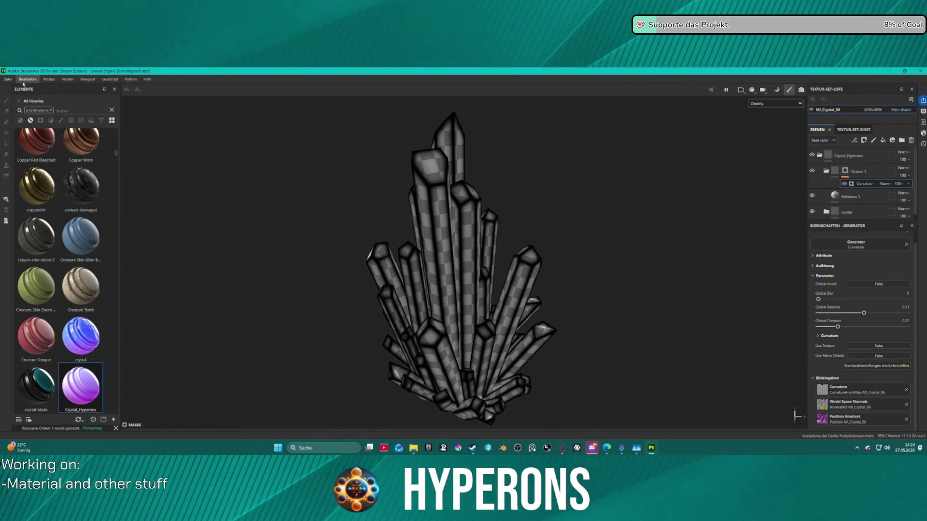
Export MI_Crystal_06's textures as 4096 PNGs using the A ACH TrimShim output template.
{"action": "left_click", "coordinate": [8, 79]}
{"action": "left_click", "coordinate": [24, 178]}
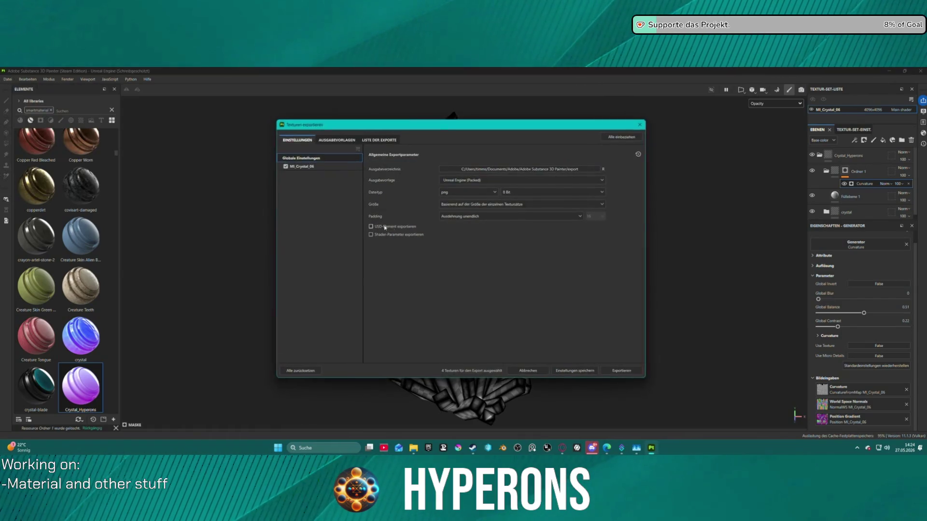
{"action": "left_click", "coordinate": [526, 181]}
{"action": "scroll", "coordinate": [502, 232], "scroll_direction": "up", "scroll_amount": 10}
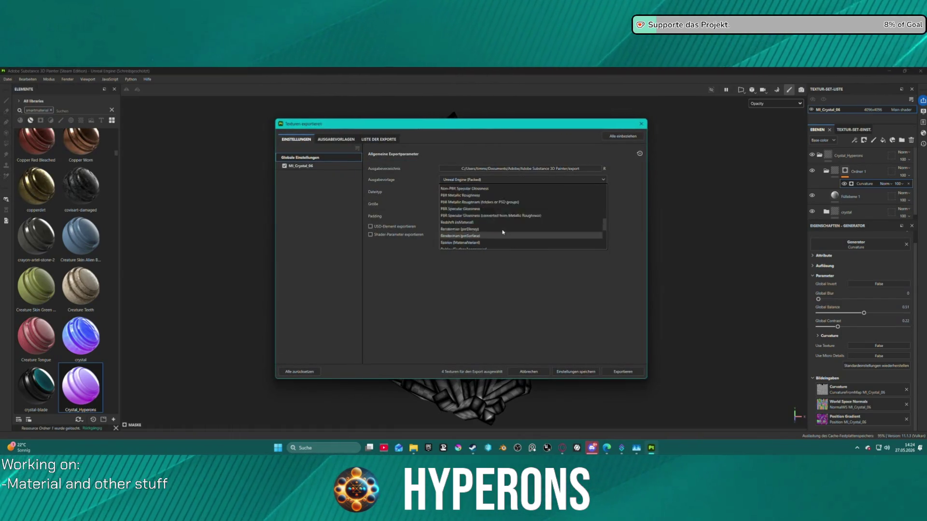
{"action": "left_click", "coordinate": [477, 226]}
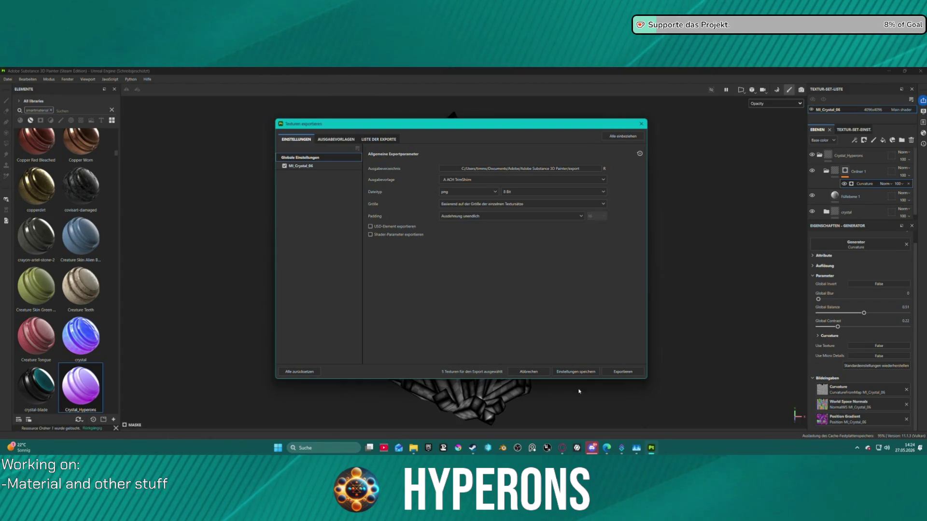
{"action": "left_click", "coordinate": [610, 374]}
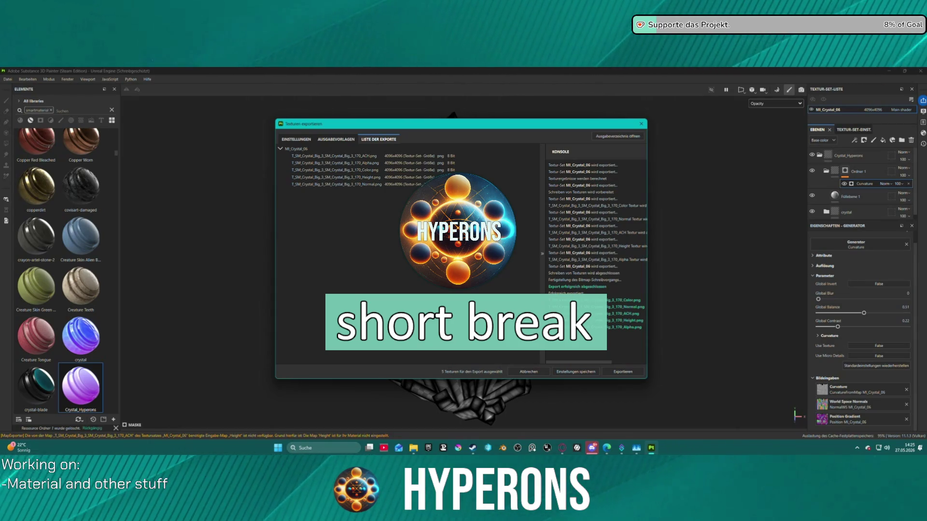
{"action": "key", "text": "alt+Tab"}
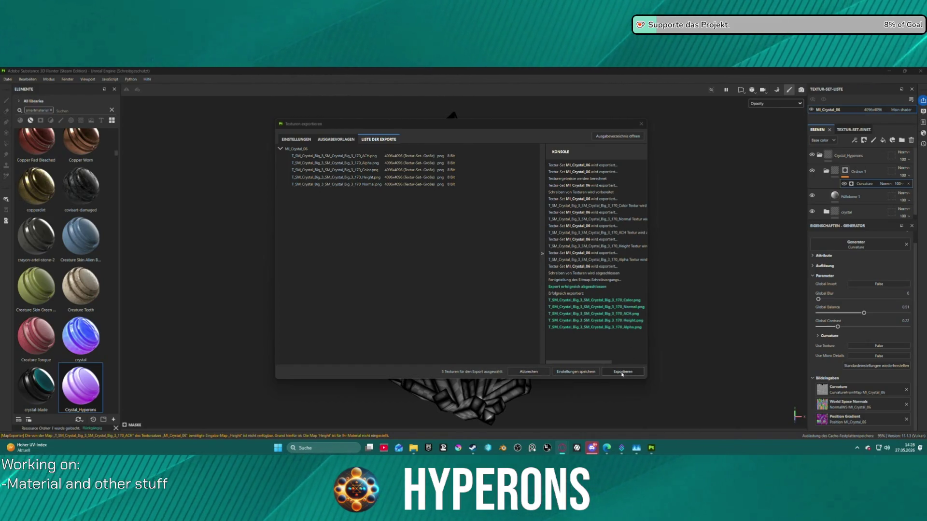
{"action": "left_click", "coordinate": [534, 372]}
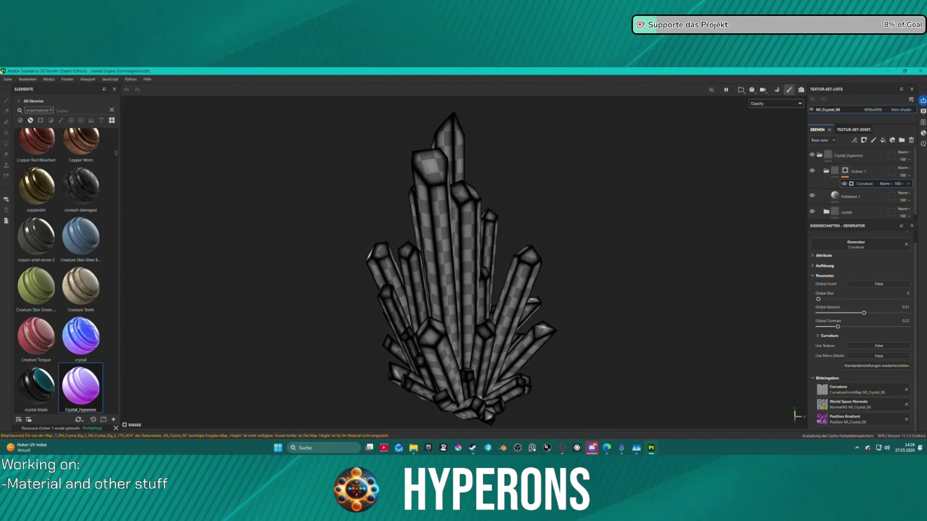
Start a new 4096 project from the SM_Crystal_Big_4 FBX with per-fragment tangent space off.
{"action": "left_click", "coordinate": [6, 79]}
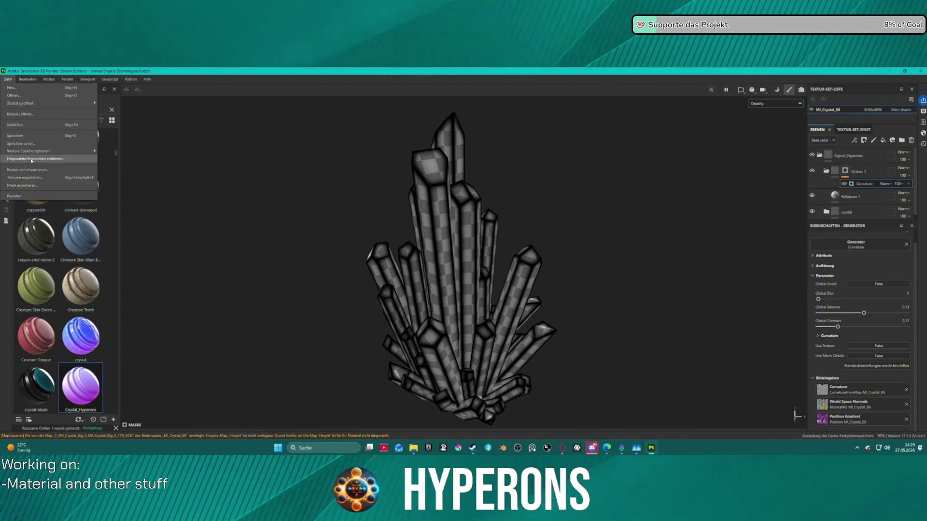
{"action": "mouse_move", "coordinate": [61, 153]}
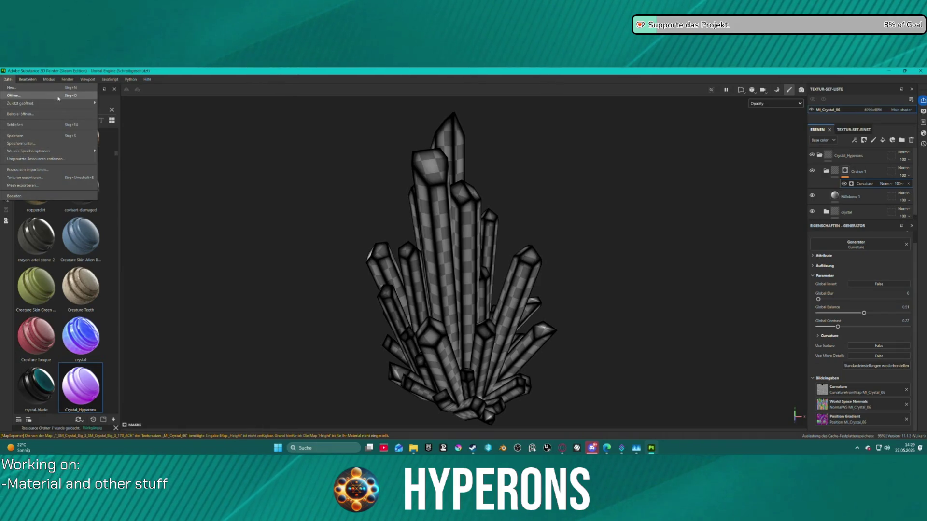
{"action": "left_click", "coordinate": [14, 87]}
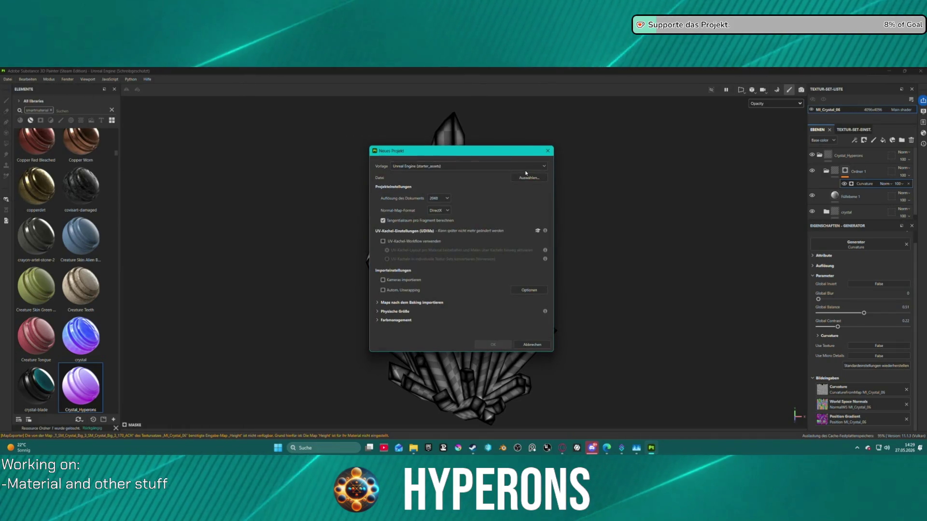
{"action": "left_click", "coordinate": [529, 178]}
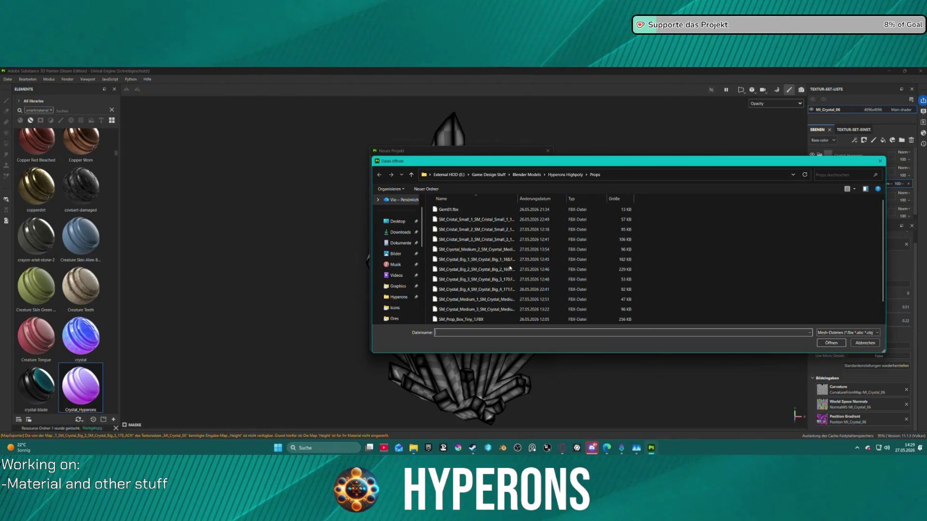
{"action": "left_click", "coordinate": [501, 289]}
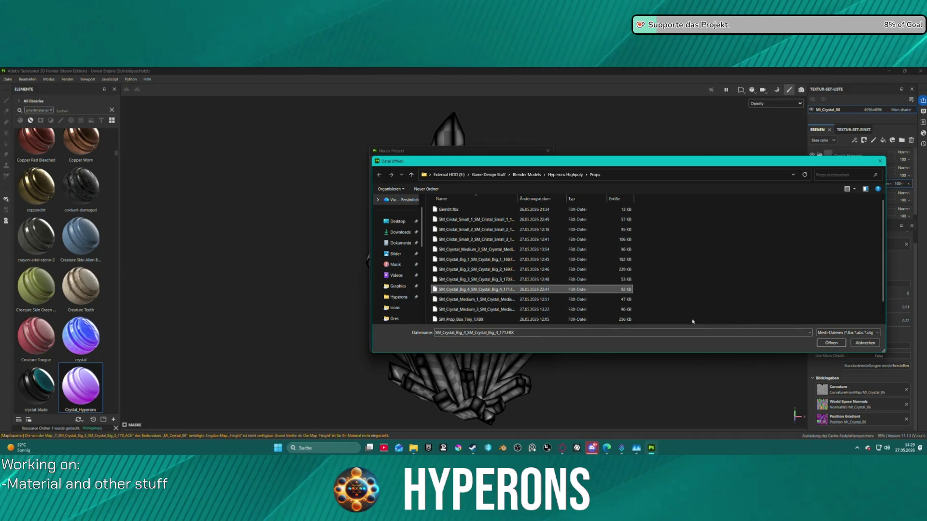
{"action": "left_click", "coordinate": [838, 343]}
{"action": "left_click", "coordinate": [438, 198]}
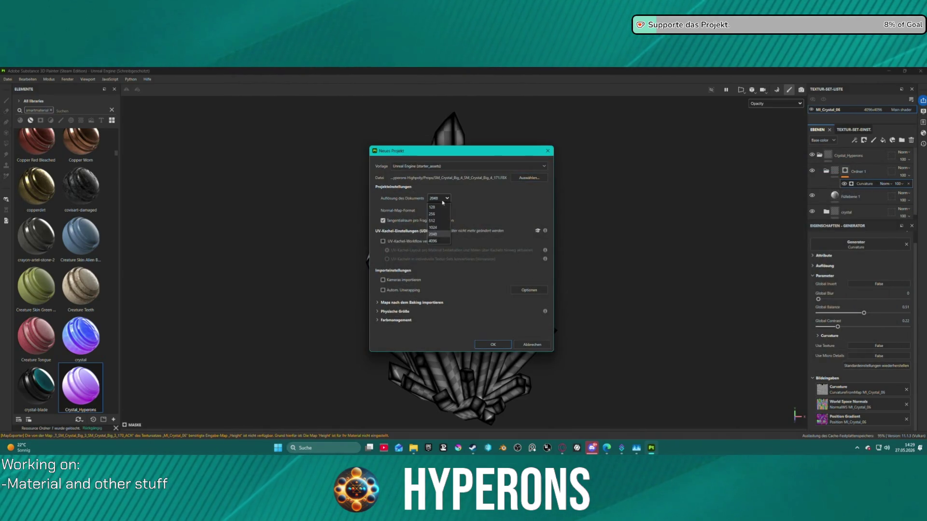
{"action": "left_click", "coordinate": [437, 238]}
{"action": "left_click", "coordinate": [409, 219]}
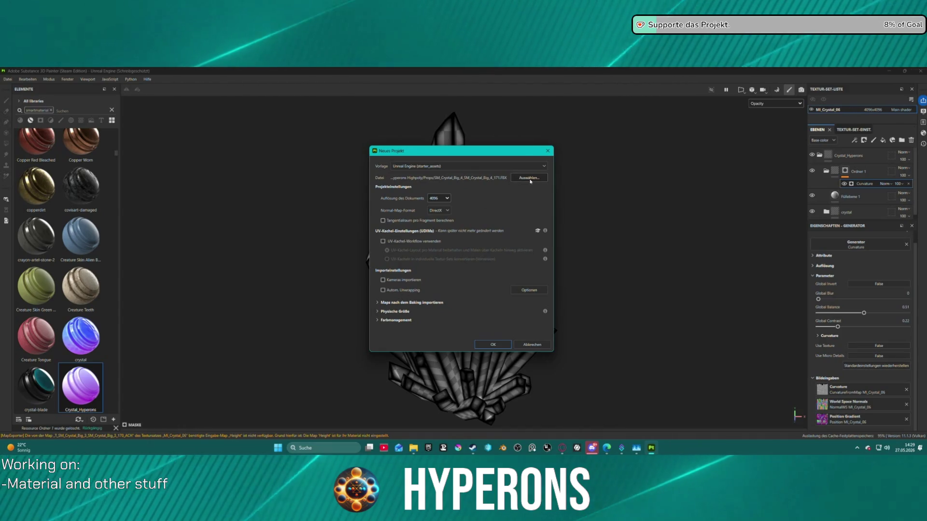
{"action": "left_click", "coordinate": [500, 345]}
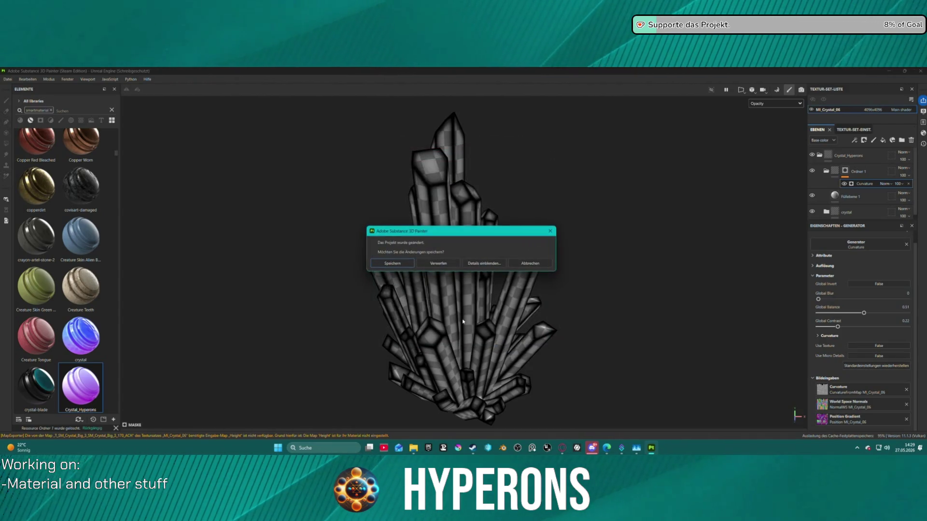
Save the previous project as Crystal7.spp.
{"action": "left_click", "coordinate": [392, 263]}
{"action": "left_click", "coordinate": [96, 179]}
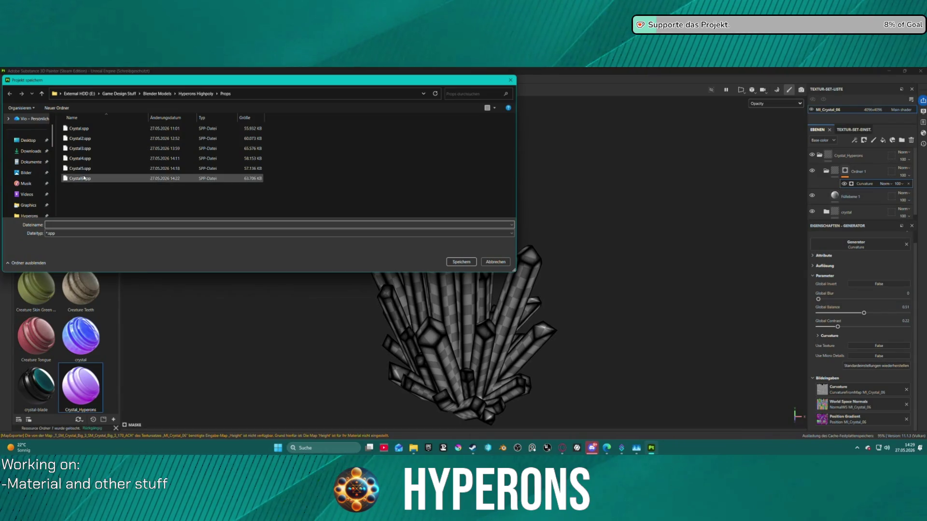
{"action": "left_click", "coordinate": [58, 226]}
{"action": "left_click", "coordinate": [59, 225]}
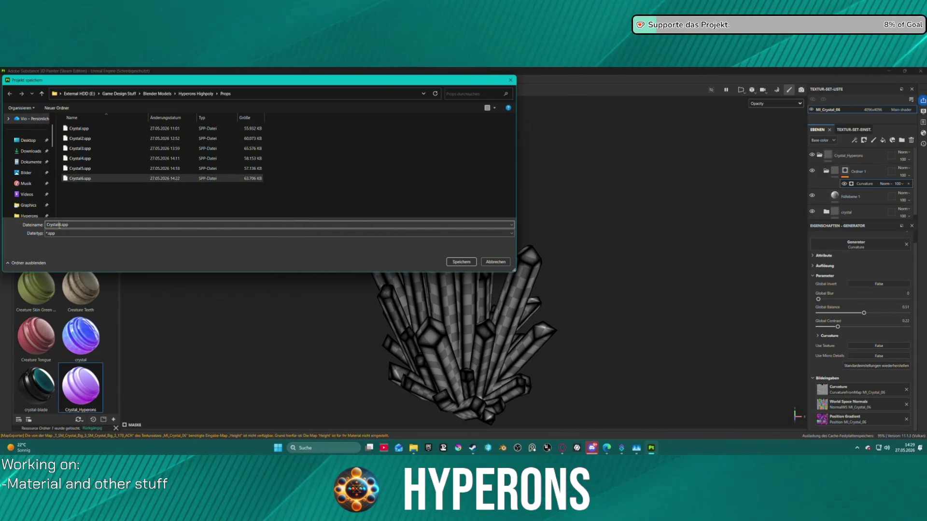
{"action": "type", "text": "7"}
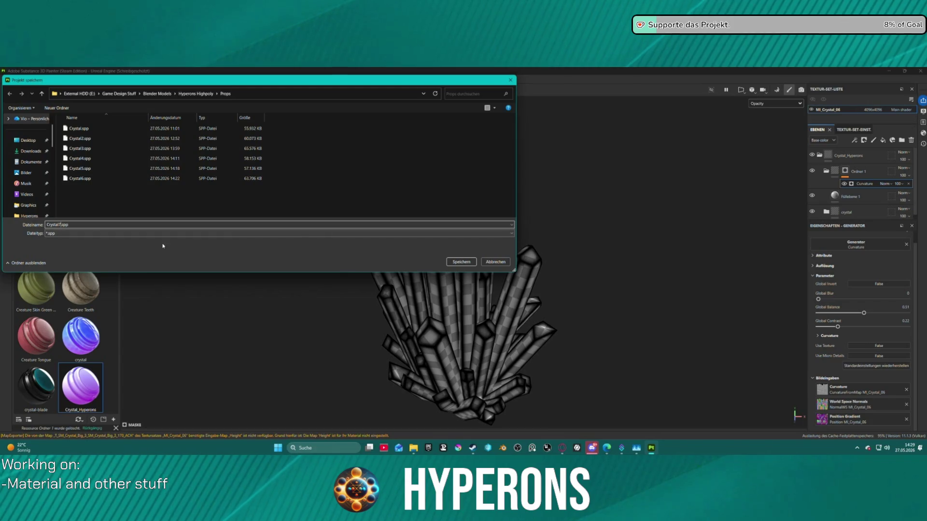
{"action": "left_click", "coordinate": [475, 262]}
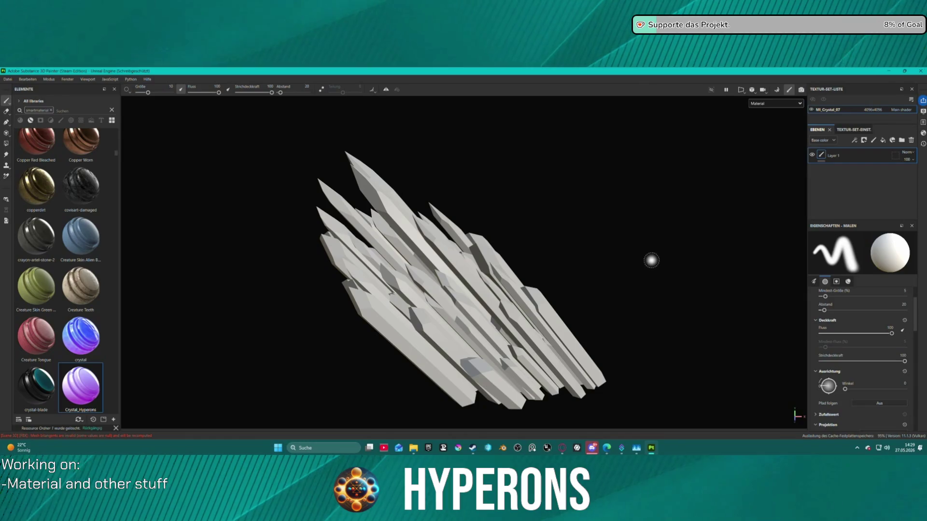
{"action": "left_click", "coordinate": [777, 90]}
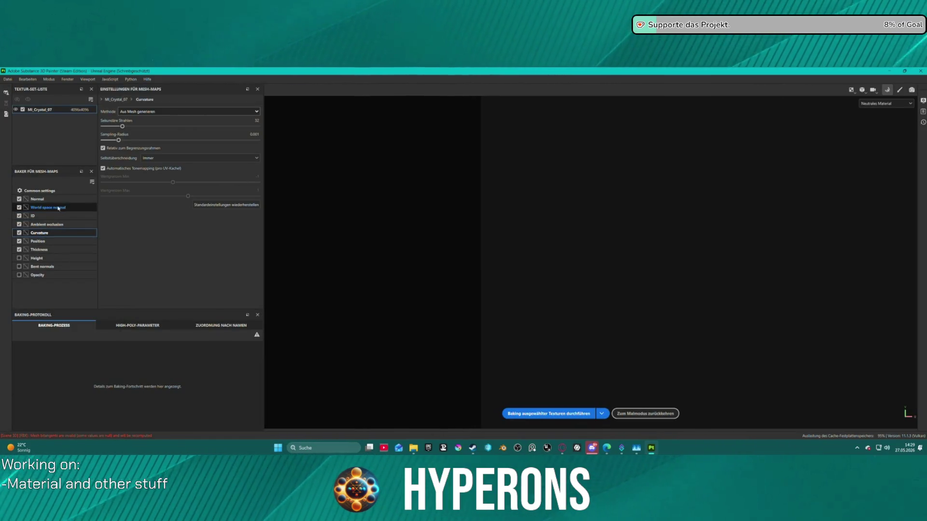
Bake the mesh maps with Opacity included and curvature From Normal Map at Details 0.51.
{"action": "left_click", "coordinate": [19, 275]}
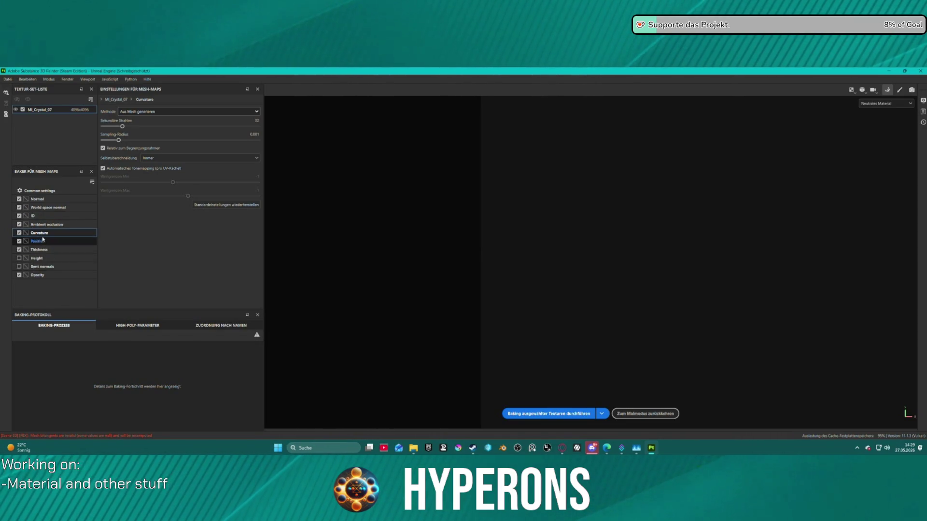
{"action": "left_click", "coordinate": [143, 113]}
{"action": "left_click", "coordinate": [142, 113]}
{"action": "left_click", "coordinate": [142, 114]}
{"action": "left_click", "coordinate": [144, 123]}
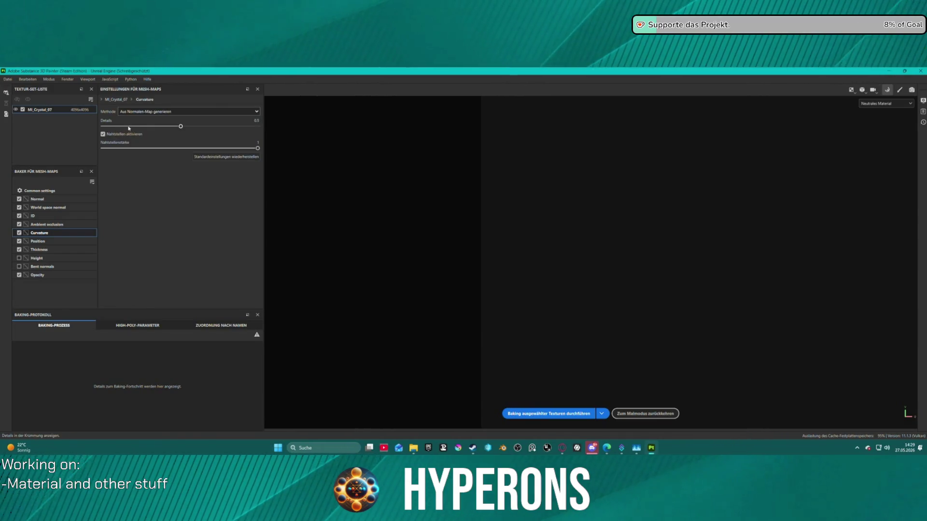
{"action": "left_click", "coordinate": [182, 126]}
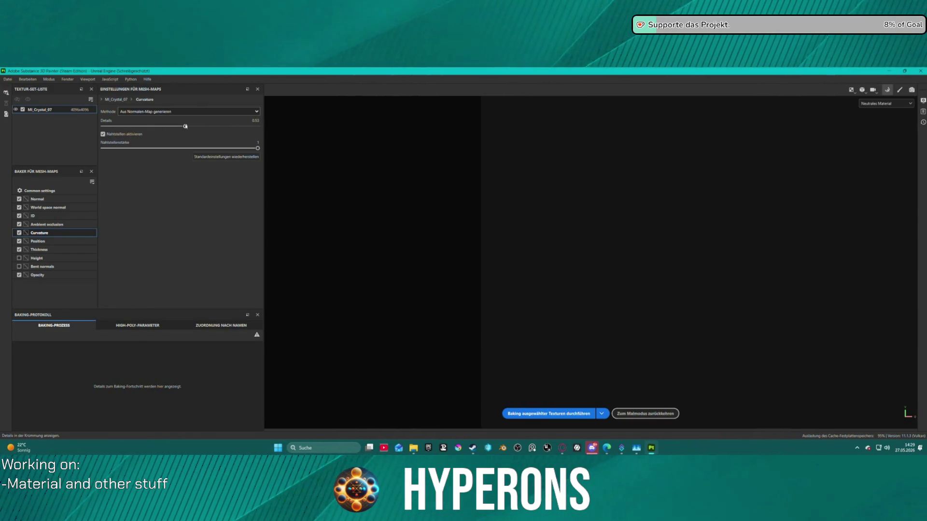
{"action": "left_click", "coordinate": [548, 414]}
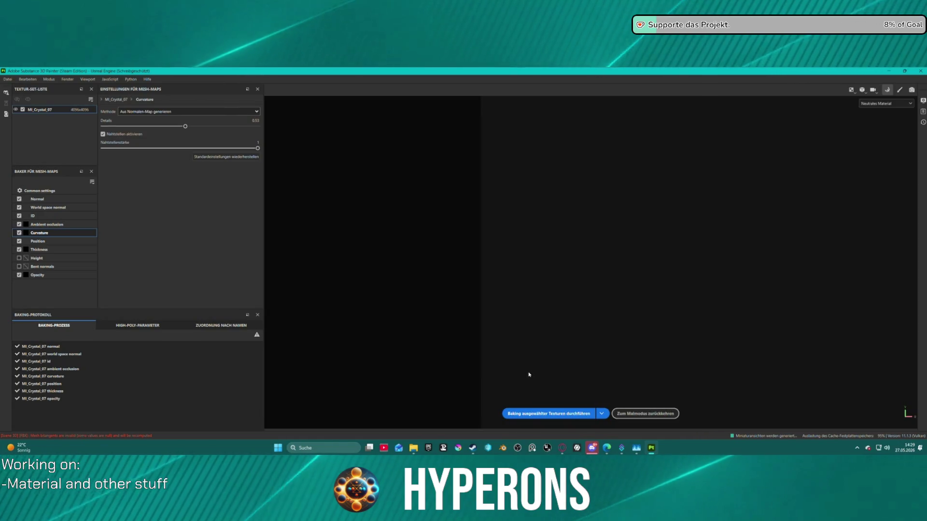
{"action": "left_click", "coordinate": [559, 413]}
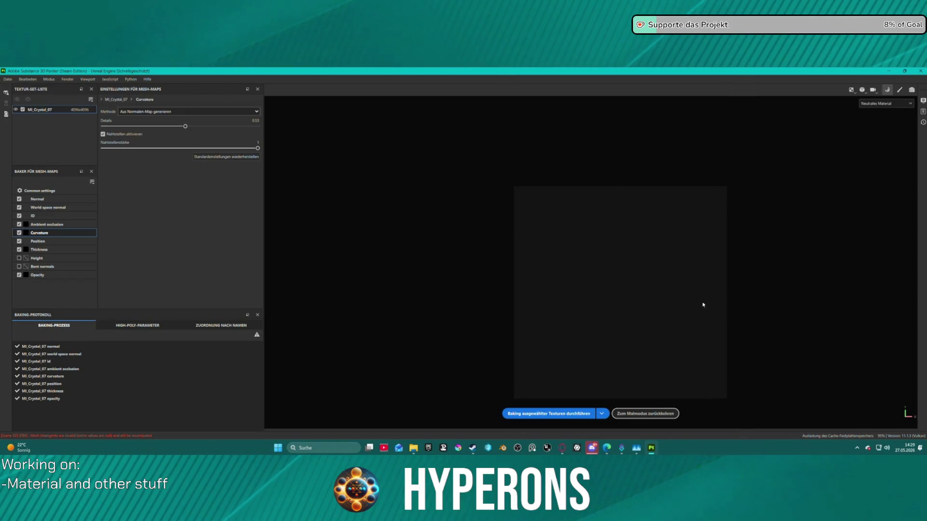
Return to paint mode and open the recent Crystal.blend file in Blender.
{"action": "left_click", "coordinate": [645, 413]}
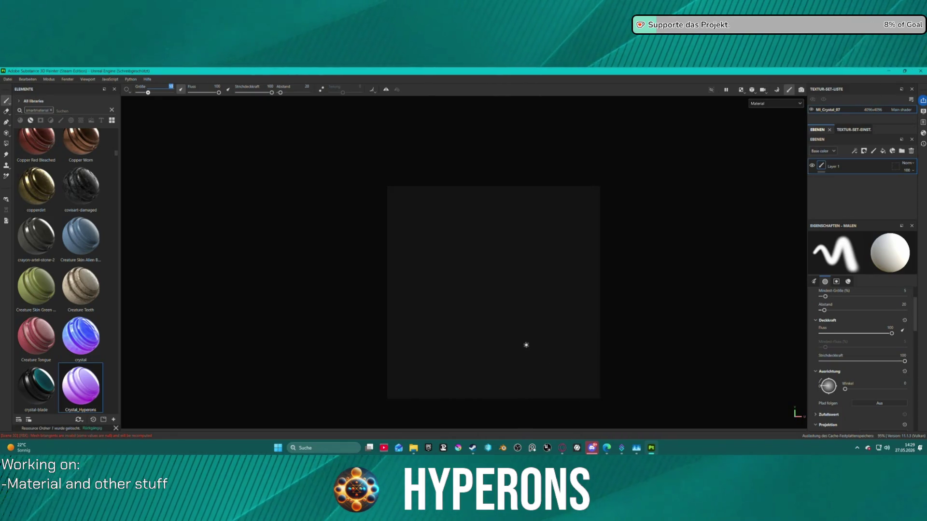
{"action": "mouse_move", "coordinate": [652, 448]}
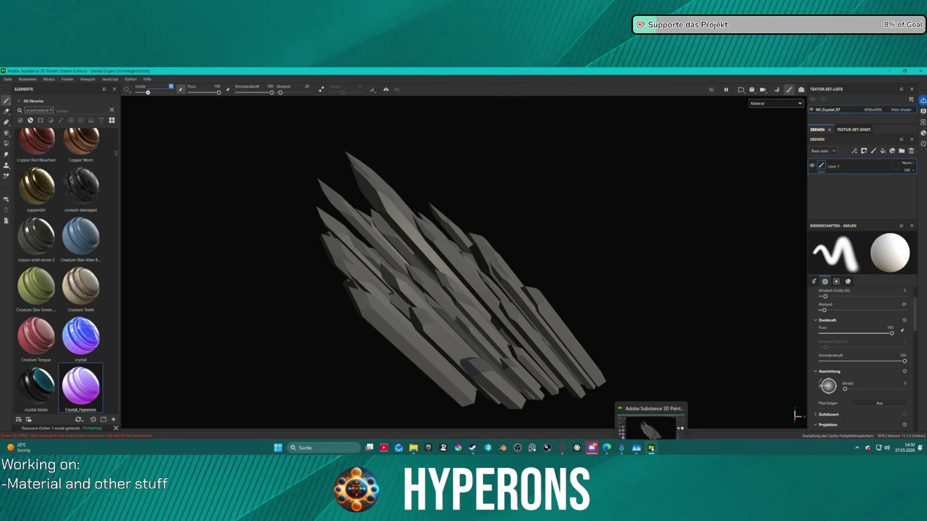
{"action": "left_click", "coordinate": [509, 443]}
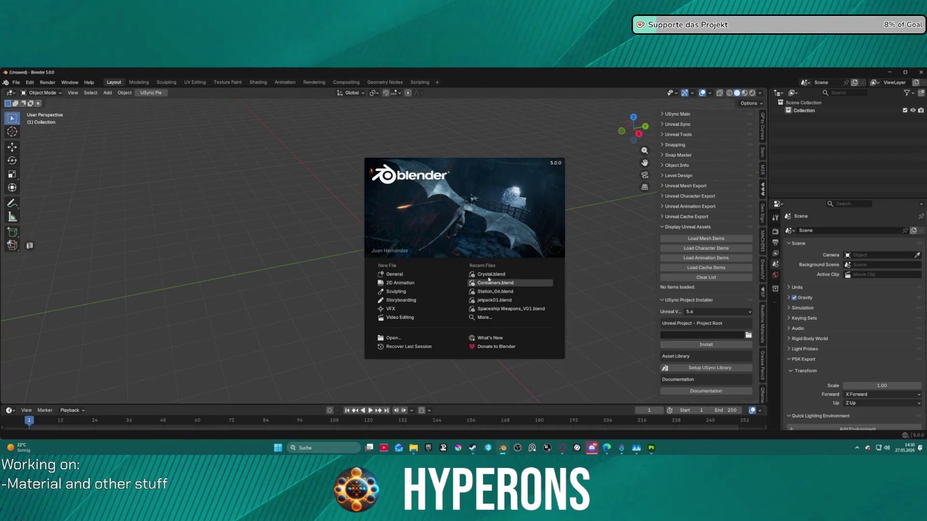
{"action": "left_click", "coordinate": [487, 274]}
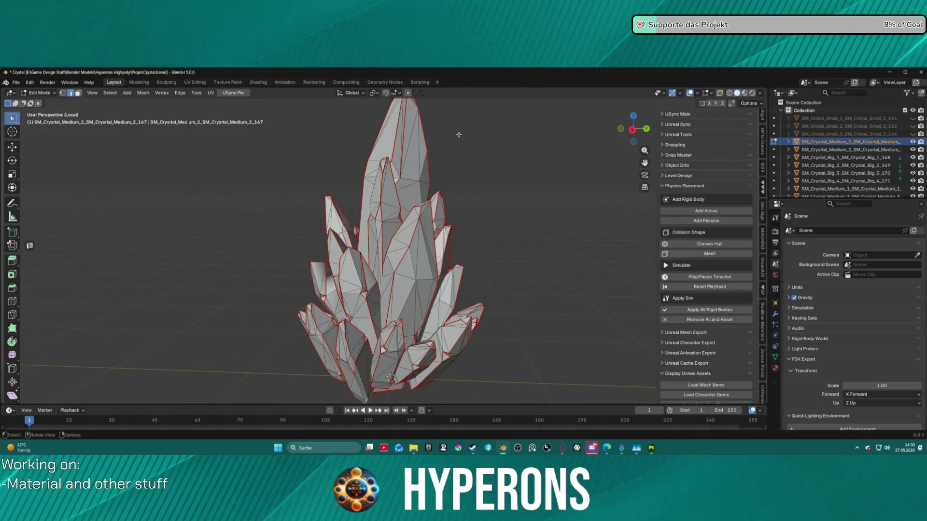
Select the SM_Crystal_Big_4 crystal in Object Mode and isolate it in local view.
{"action": "left_click", "coordinate": [913, 142]}
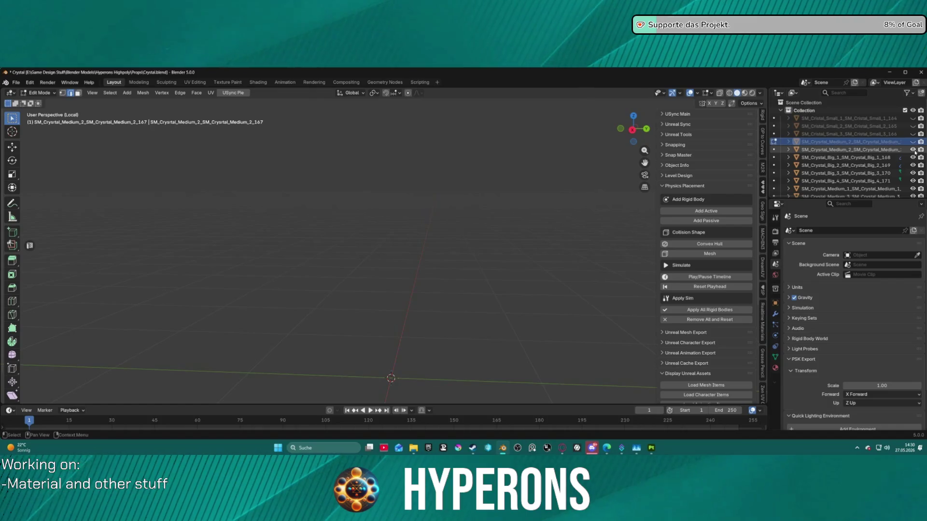
{"action": "key", "text": "KP_Divide"}
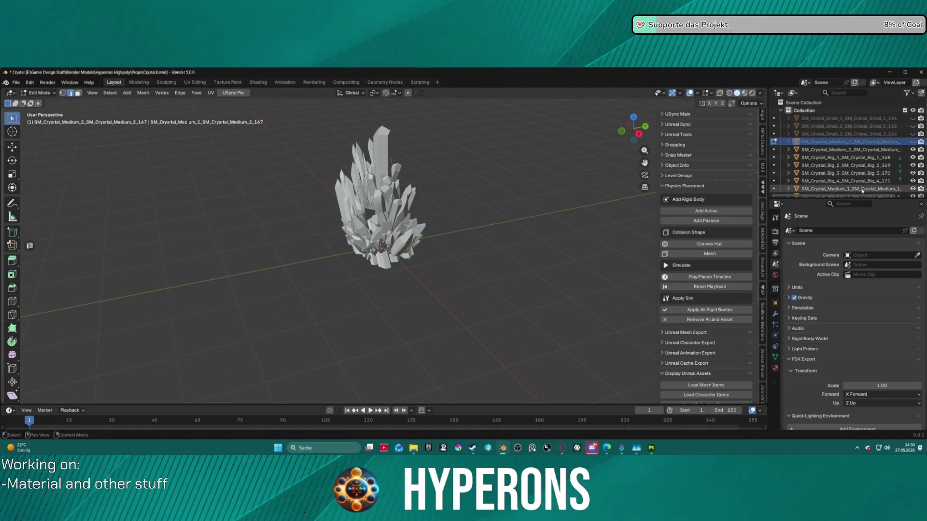
{"action": "left_click", "coordinate": [853, 182]}
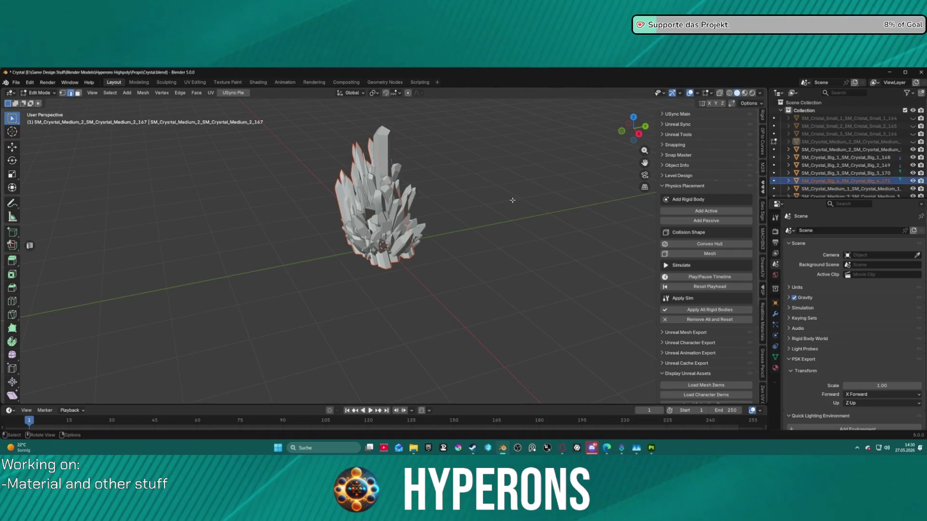
{"action": "key", "text": "ctrl+Tab"}
{"action": "left_click", "coordinate": [445, 225]}
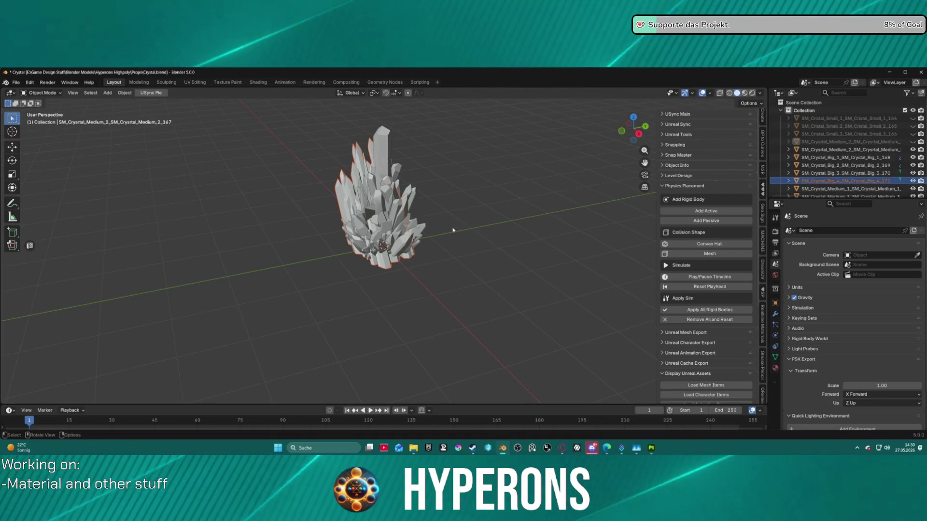
{"action": "key", "text": "KP_Divide"}
{"action": "middle_click_drag", "start_coordinate": [446, 225], "coordinate": [476, 235]}
{"action": "key", "text": "ctrl+Tab"}
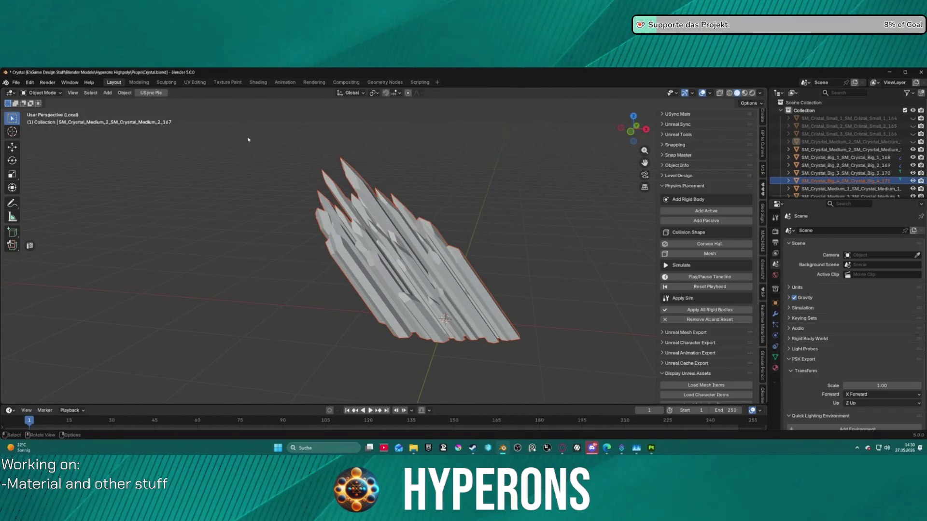
Show the isolated crystal in the UV Editing workspace alongside its UV layout.
{"action": "left_click", "coordinate": [195, 83]}
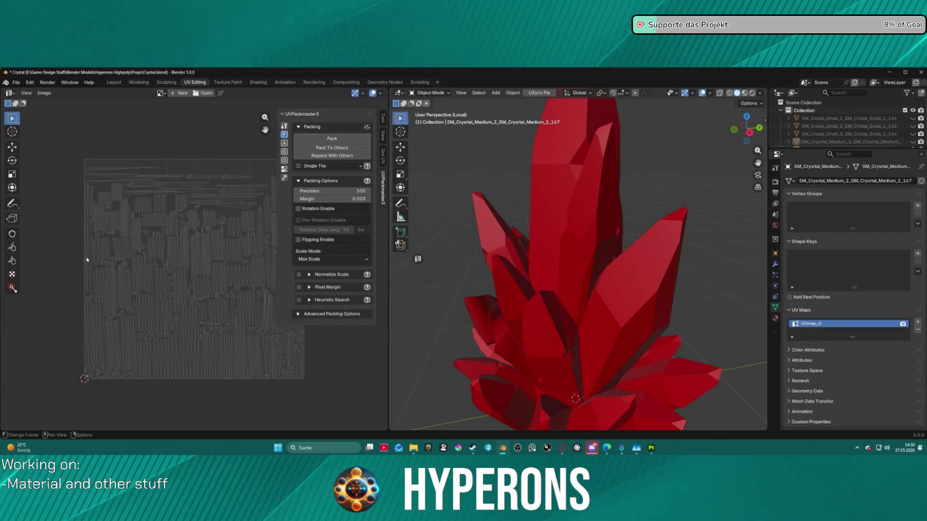
{"action": "key", "text": "ctrl+Tab"}
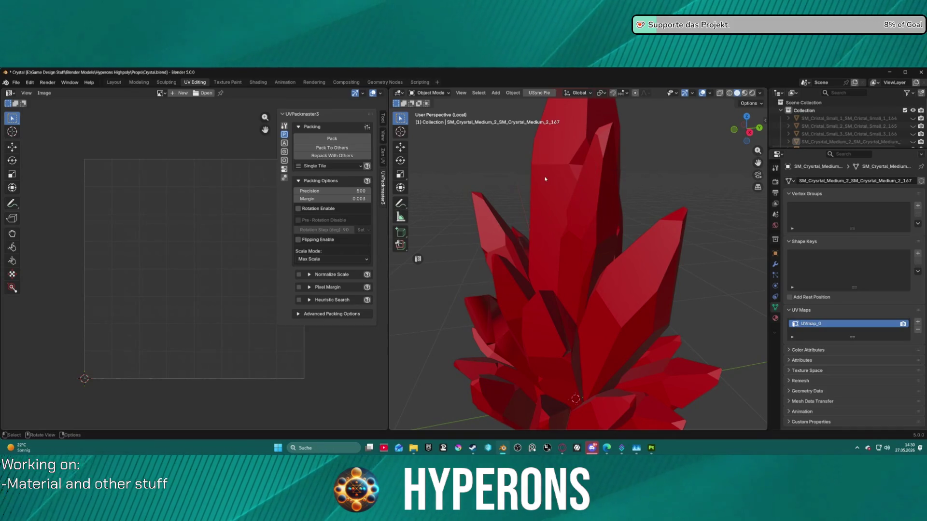
{"action": "scroll", "coordinate": [676, 265], "scroll_direction": "down", "scroll_amount": 8}
{"action": "key", "text": "KP_Divide"}
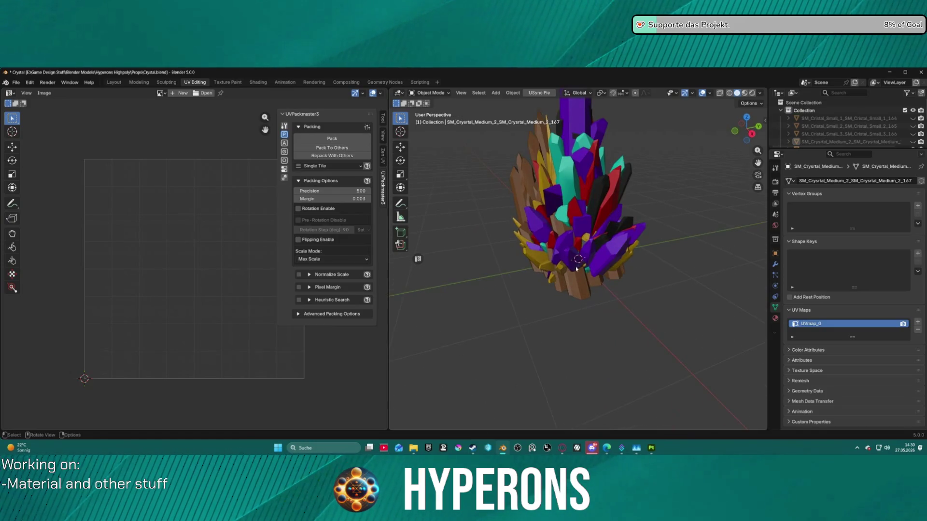
{"action": "key", "text": "KP_Divide"}
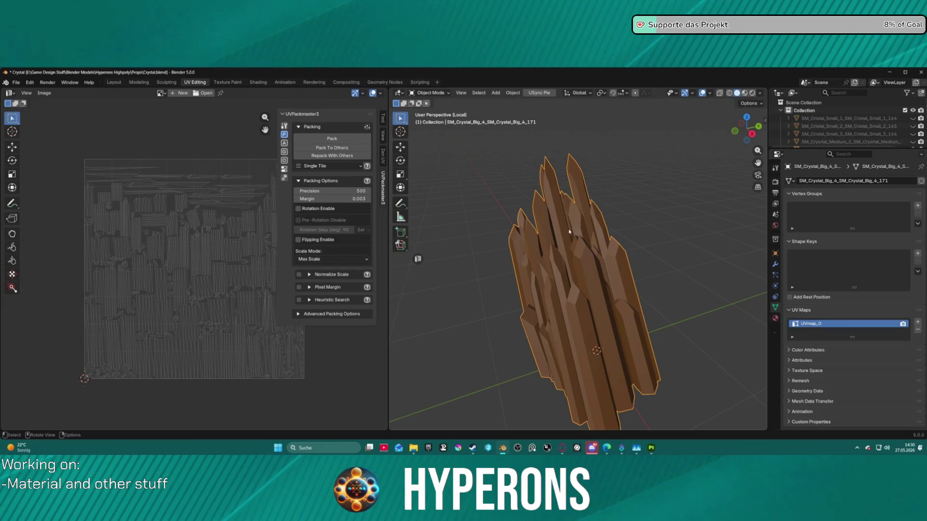
{"action": "left_click", "coordinate": [15, 82]}
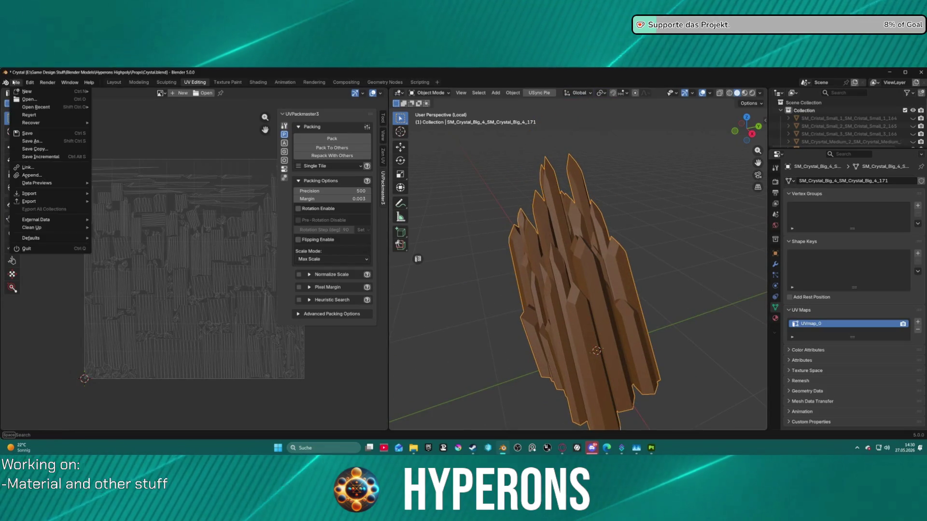
Export the crystal from Blender as an FBX file.
{"action": "mouse_move", "coordinate": [43, 202]}
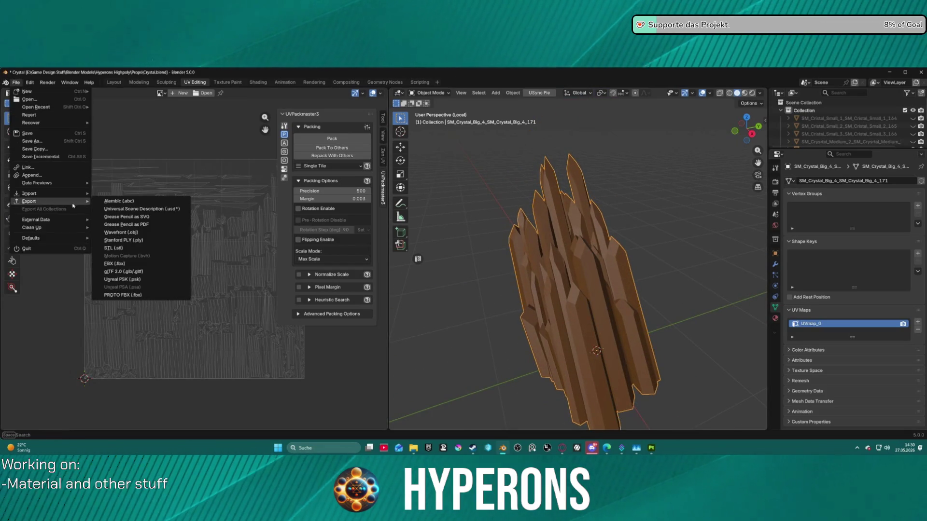
{"action": "left_click", "coordinate": [138, 269]}
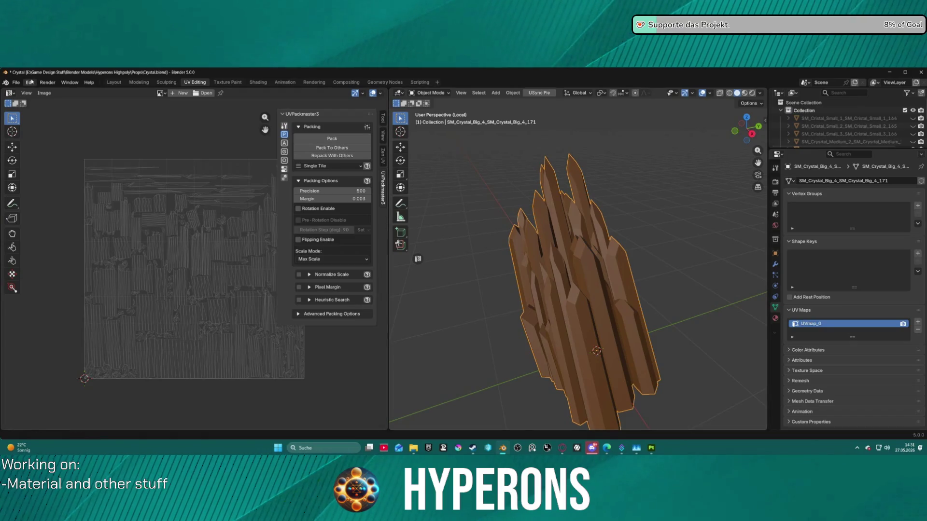
{"action": "left_click", "coordinate": [651, 449]}
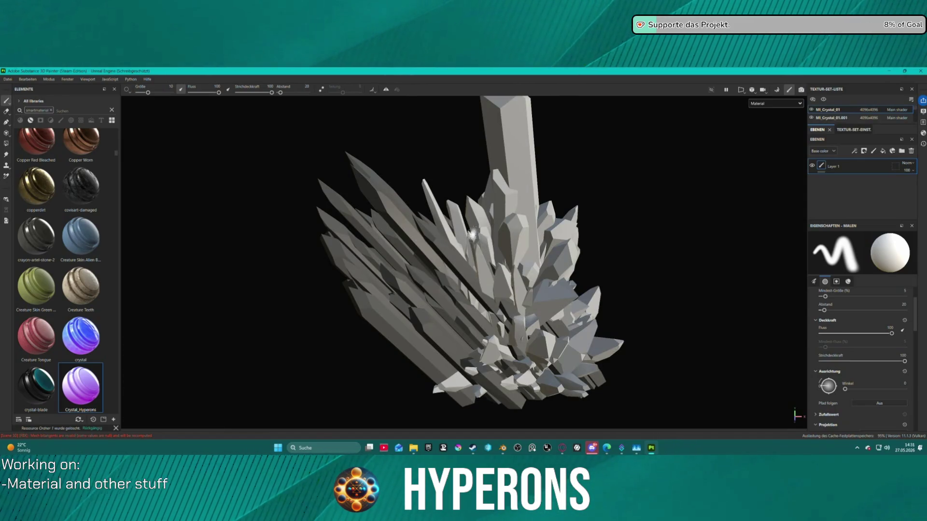
{"action": "mouse_move", "coordinate": [653, 451]}
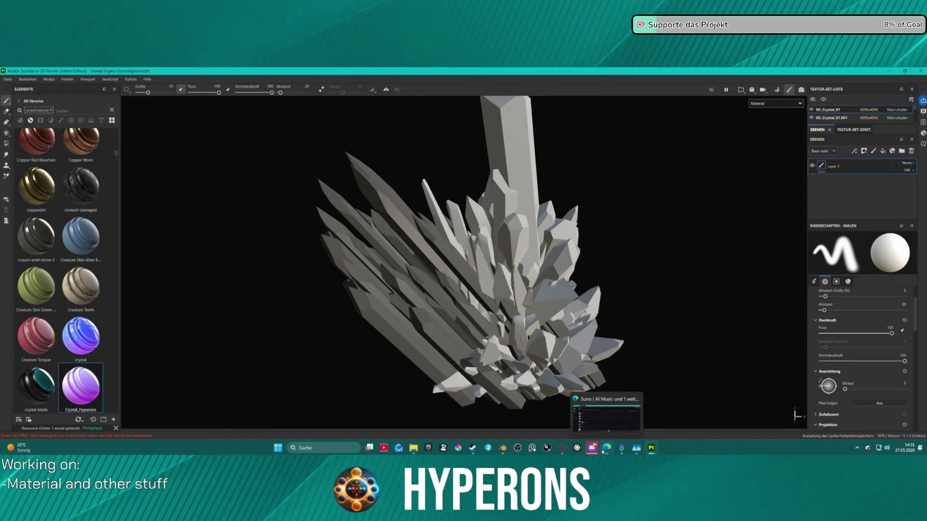
{"action": "mouse_move", "coordinate": [592, 448]}
{"action": "left_click", "coordinate": [517, 446]}
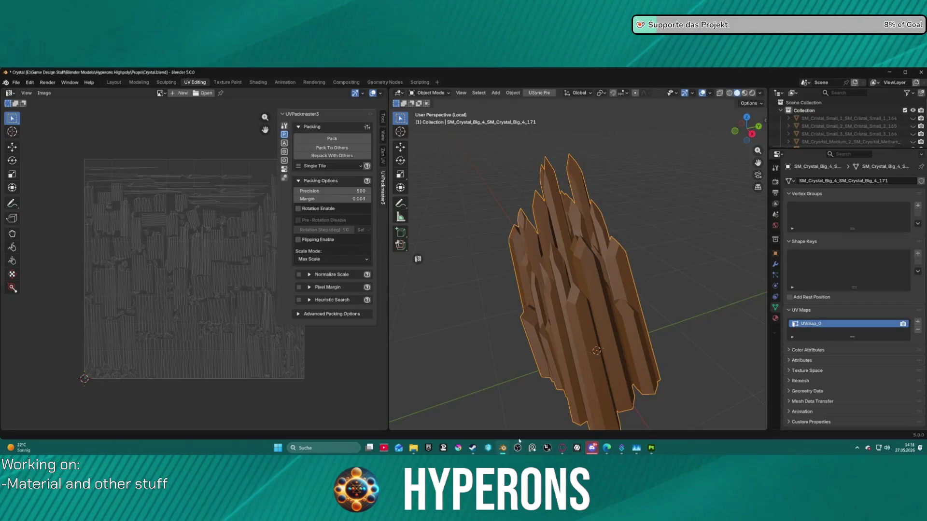
Re-export the SM_Crystal_Big_4 crystal as FBX from the Layout workspace.
{"action": "key", "text": "alt+a"}
{"action": "key", "text": "ctrl+Tab"}
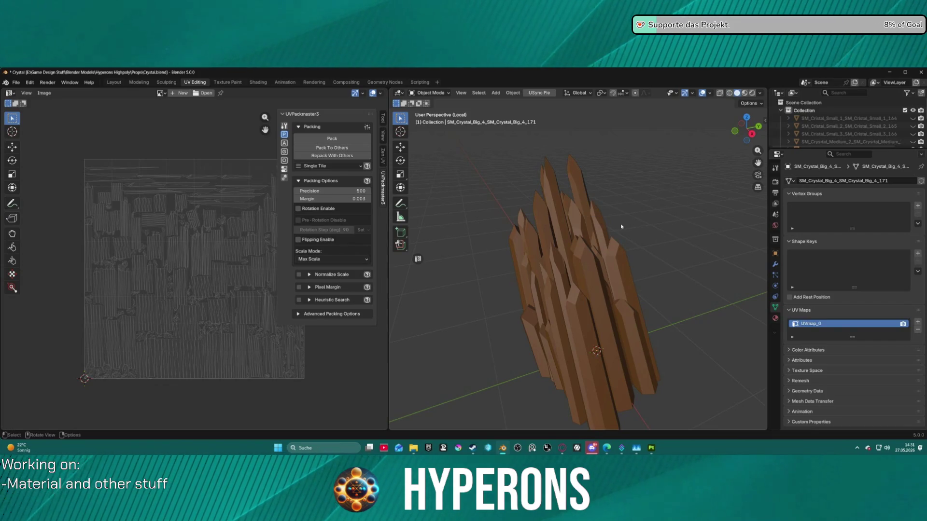
{"action": "key", "text": "KP_Divide"}
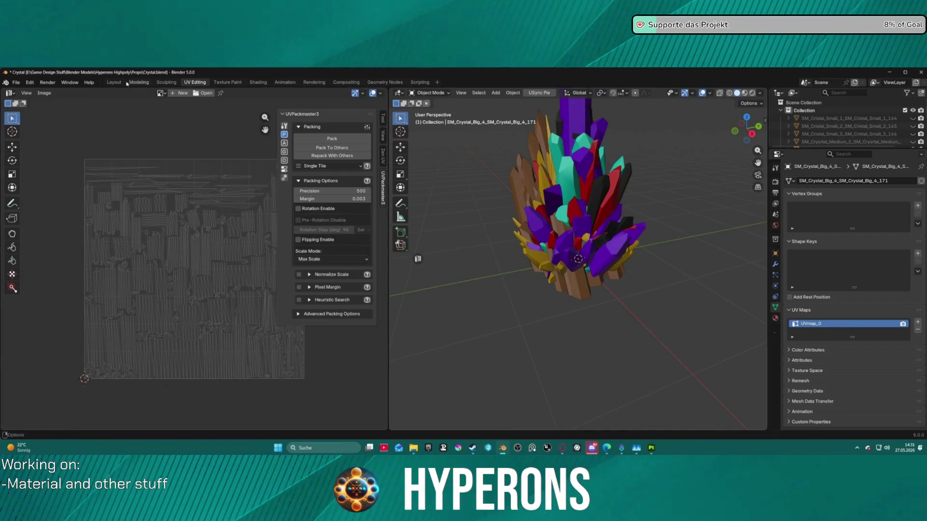
{"action": "left_click", "coordinate": [115, 83]}
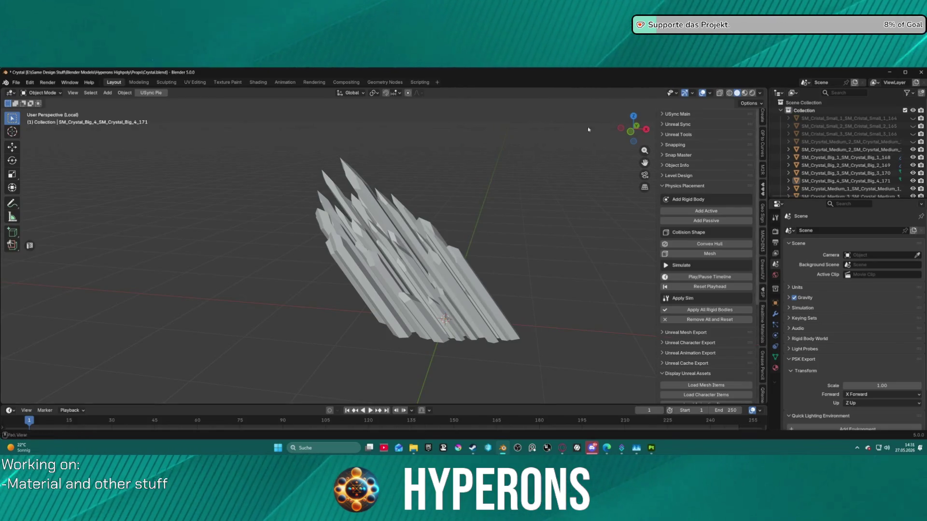
{"action": "left_click", "coordinate": [16, 83]}
{"action": "mouse_move", "coordinate": [53, 201]}
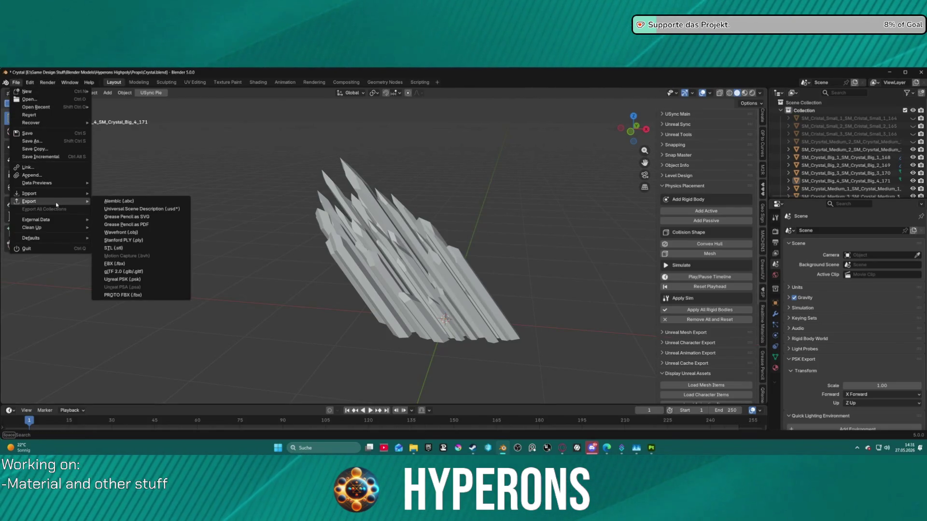
{"action": "left_click", "coordinate": [146, 264]}
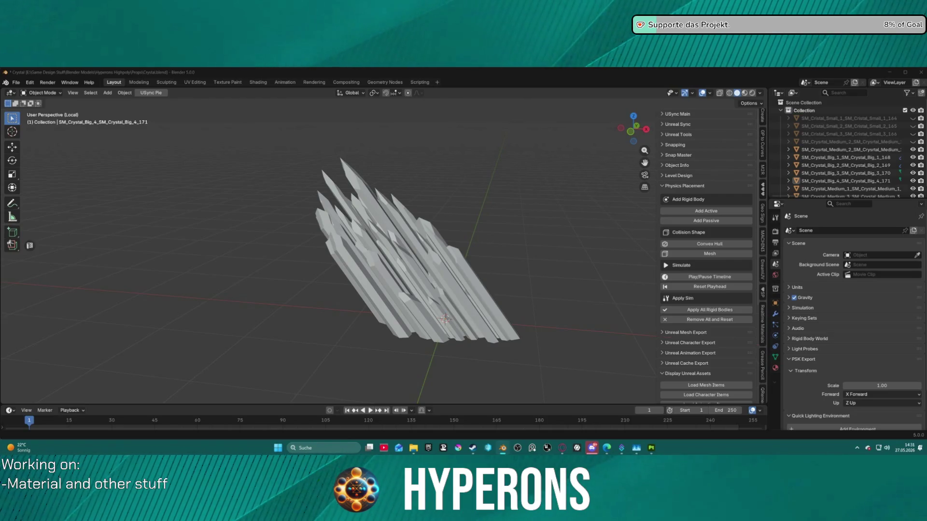
{"action": "left_click", "coordinate": [845, 181]}
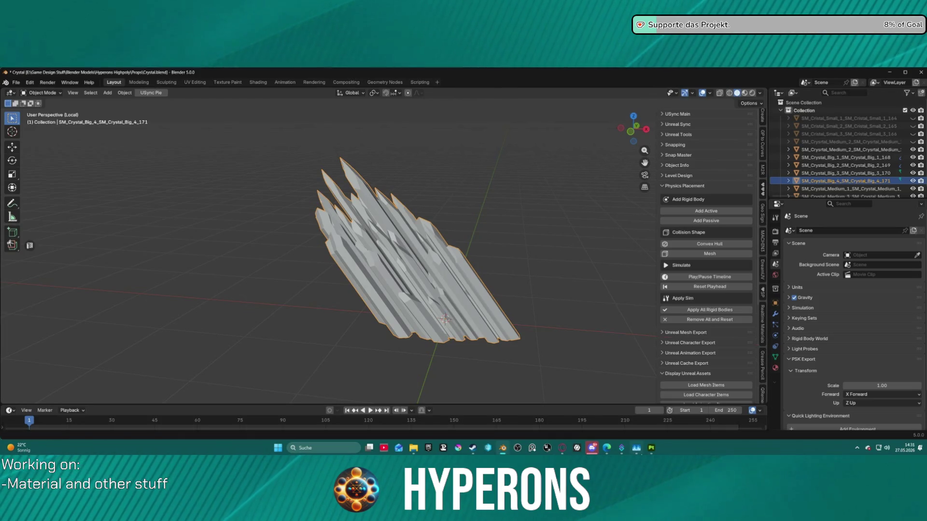
{"action": "left_click", "coordinate": [648, 451]}
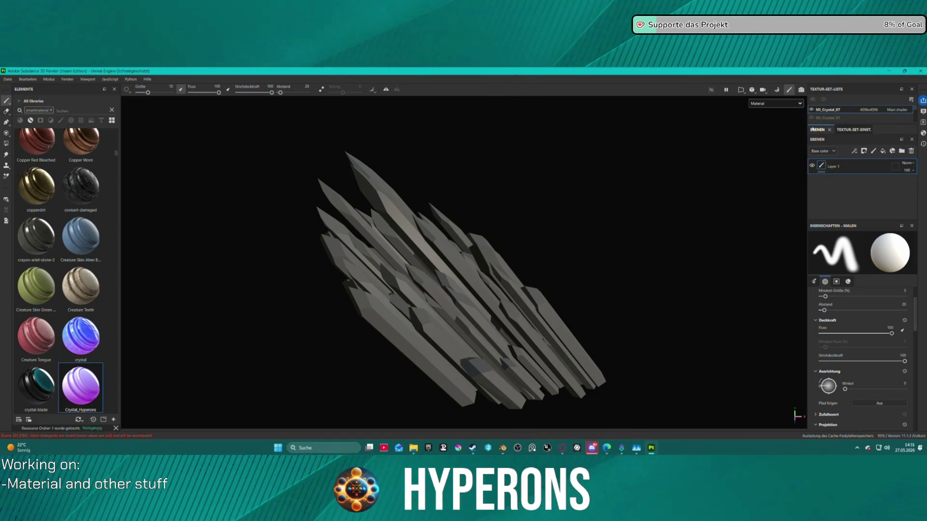
Create a new 4096 project from the exported SM_Crystal_Big_4 FBX, discarding the old project.
{"action": "left_click", "coordinate": [7, 79]}
{"action": "left_click", "coordinate": [13, 90]}
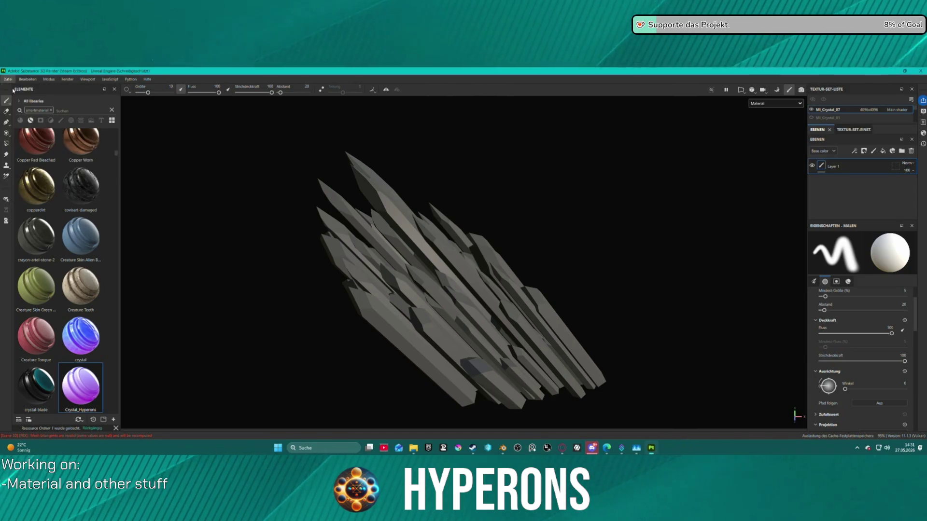
{"action": "left_click", "coordinate": [526, 178]}
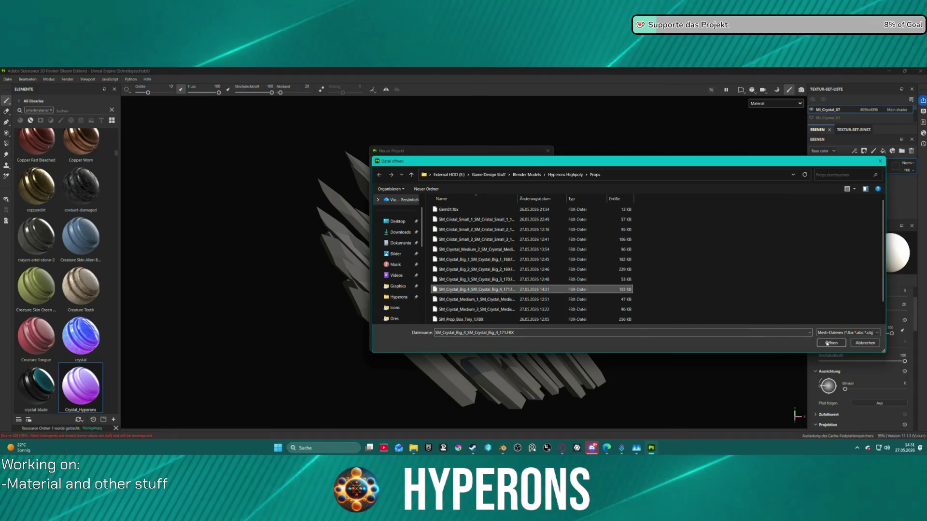
{"action": "double_click", "coordinate": [483, 290]}
{"action": "left_click", "coordinate": [439, 199]}
{"action": "left_click", "coordinate": [435, 241]}
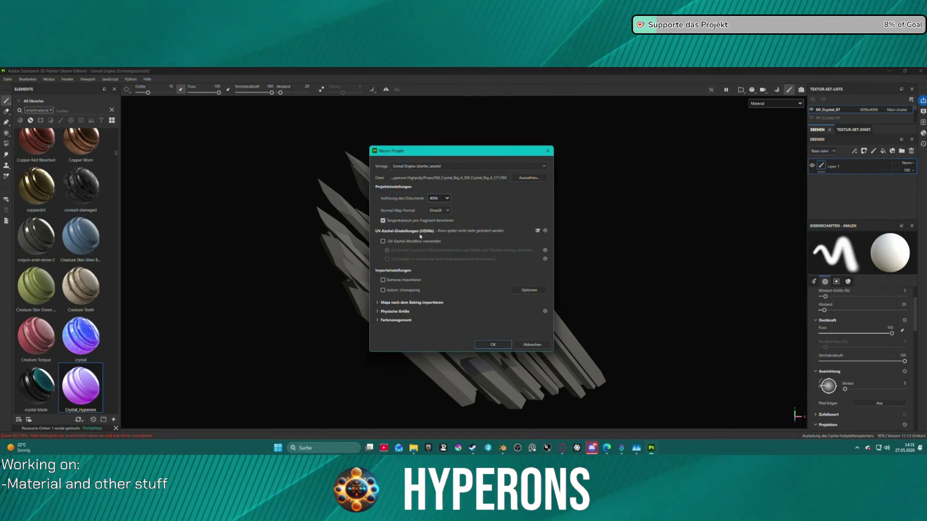
{"action": "left_click", "coordinate": [493, 343]}
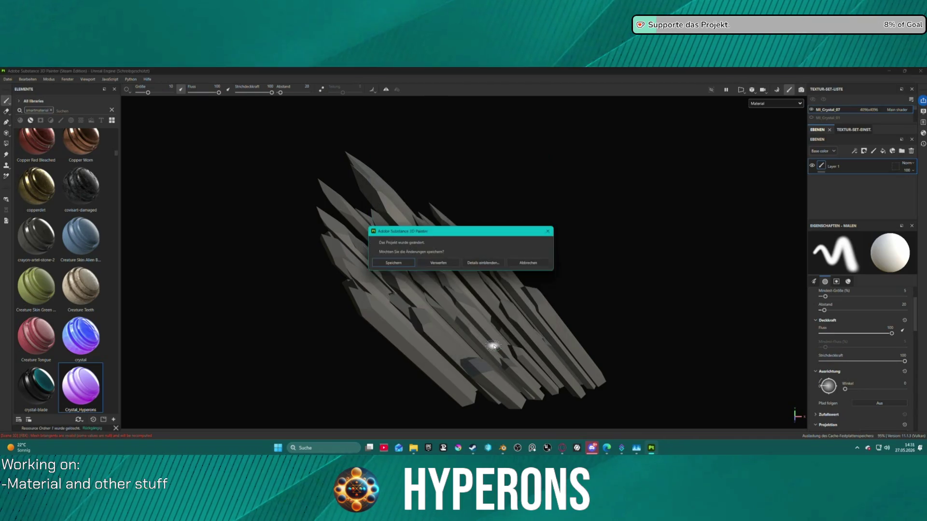
{"action": "left_click", "coordinate": [438, 264]}
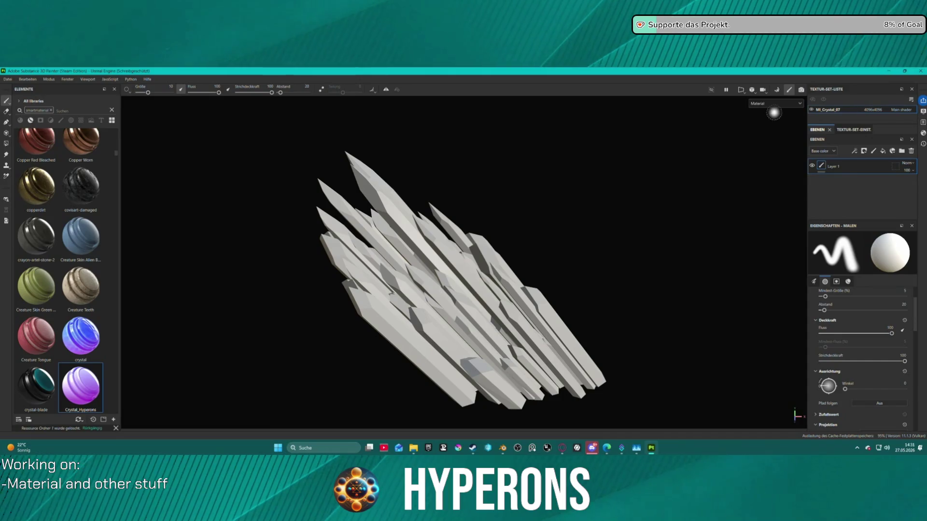
Bake MI_Crystal_07's mesh maps with Opacity and normal-map curvature, then return to painting.
{"action": "left_click", "coordinate": [777, 90]}
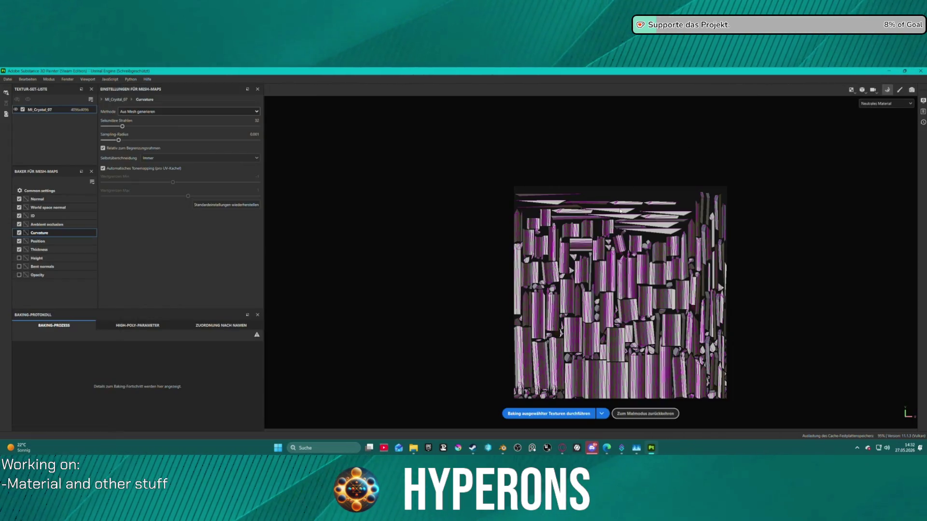
{"action": "left_click", "coordinate": [19, 275]}
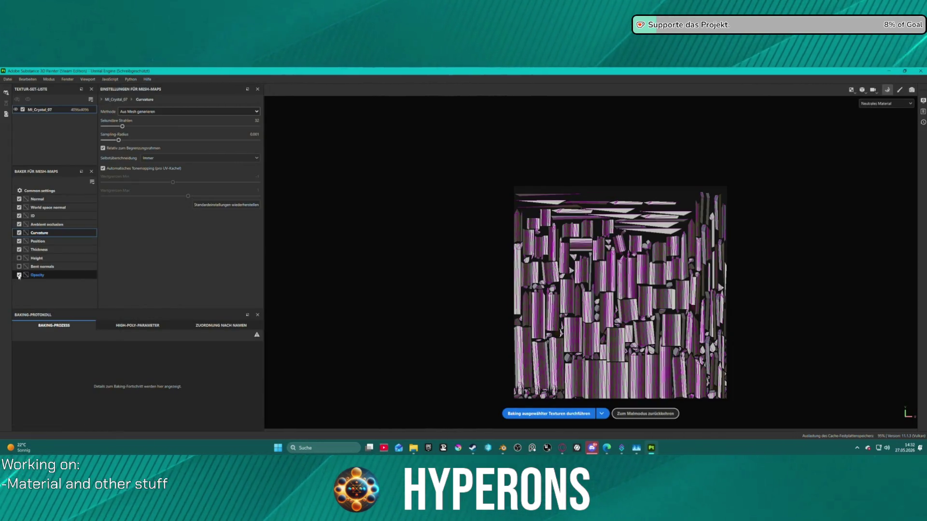
{"action": "left_click", "coordinate": [159, 112]}
{"action": "left_click", "coordinate": [145, 128]}
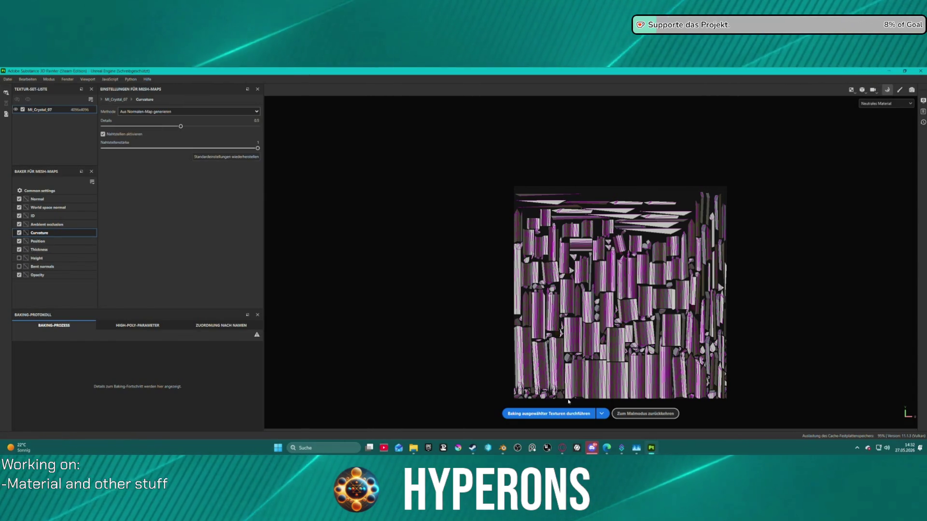
{"action": "left_click", "coordinate": [555, 414]}
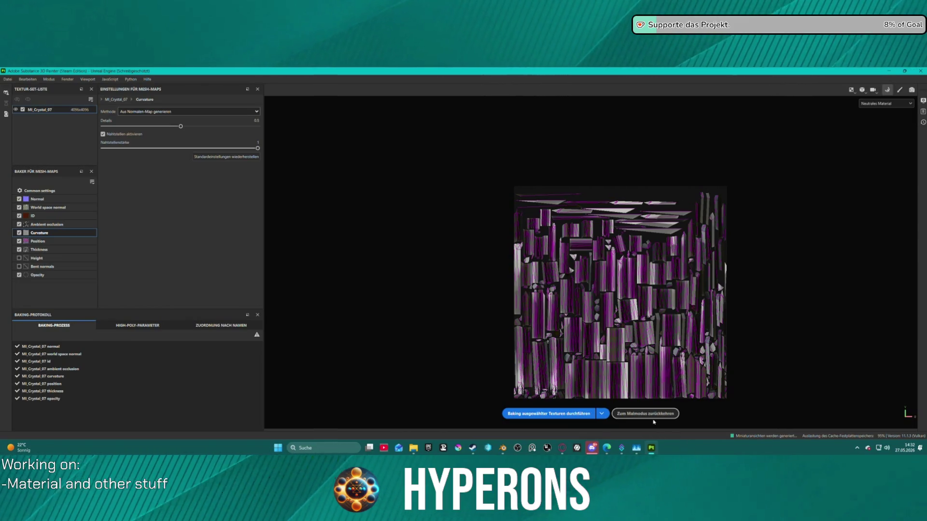
{"action": "left_click", "coordinate": [651, 416]}
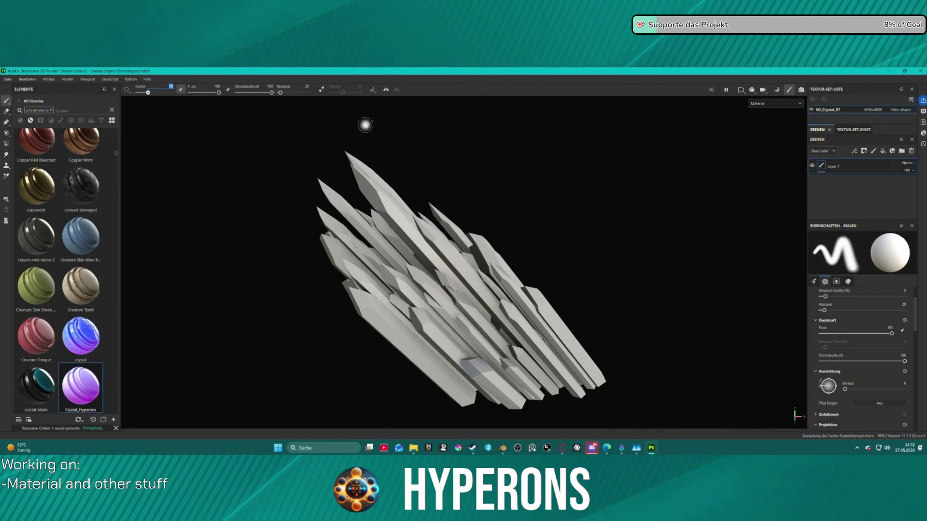
Apply the Crystal_Hyperons smart material to the crystal and delete the empty Layer 1.
{"action": "mouse_move", "coordinate": [567, 248]}
{"action": "left_mouse_down", "text": "alt"}
{"action": "mouse_move", "coordinate": [563, 340]}
{"action": "mouse_move", "coordinate": [581, 285]}
{"action": "left_mouse_up", "text": "alt"}
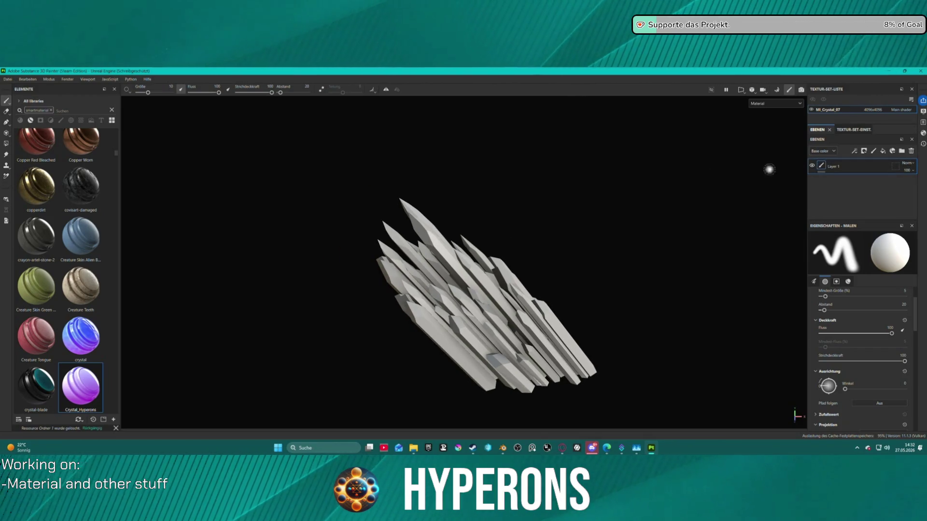
{"action": "left_click_drag", "start_coordinate": [81, 386], "coordinate": [499, 324]}
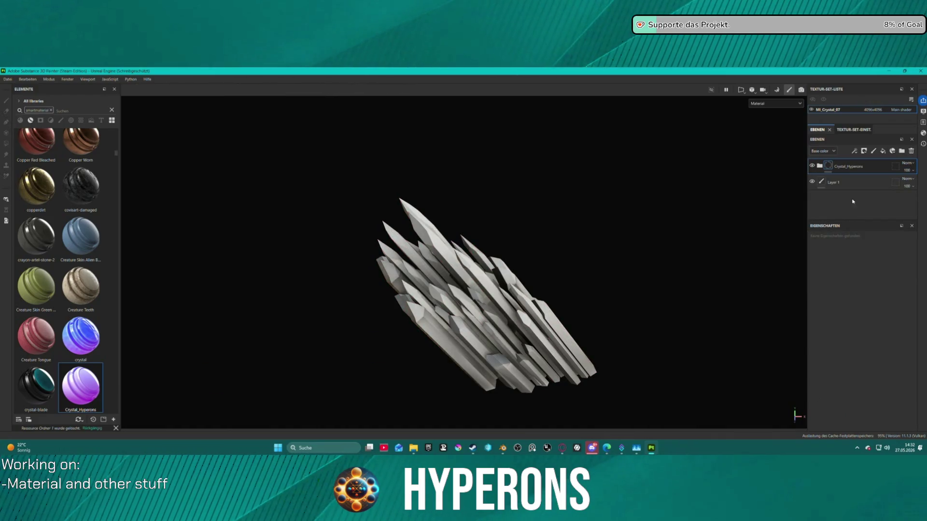
{"action": "left_click", "coordinate": [842, 184]}
{"action": "key", "text": "Delete"}
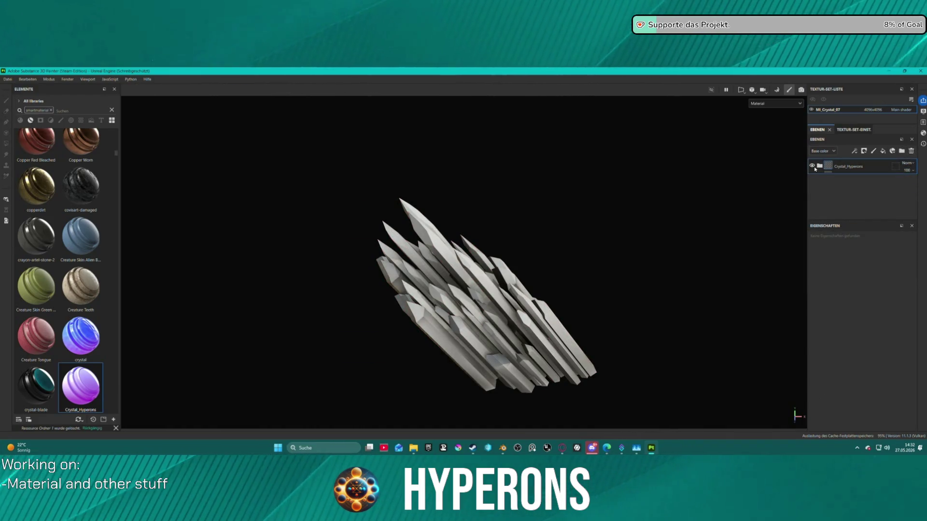
Expand the Crystal_Hyperons folders and open the Gradient layer's Position generator settings.
{"action": "left_click", "coordinate": [819, 166]}
{"action": "left_click", "coordinate": [826, 182]}
{"action": "scroll", "coordinate": [852, 197], "scroll_direction": "down", "scroll_amount": 2}
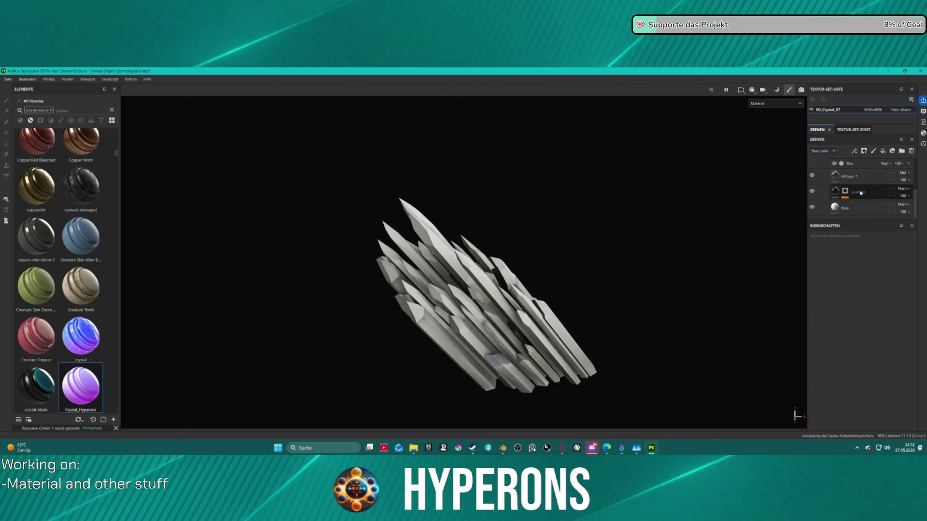
{"action": "left_click", "coordinate": [845, 198]}
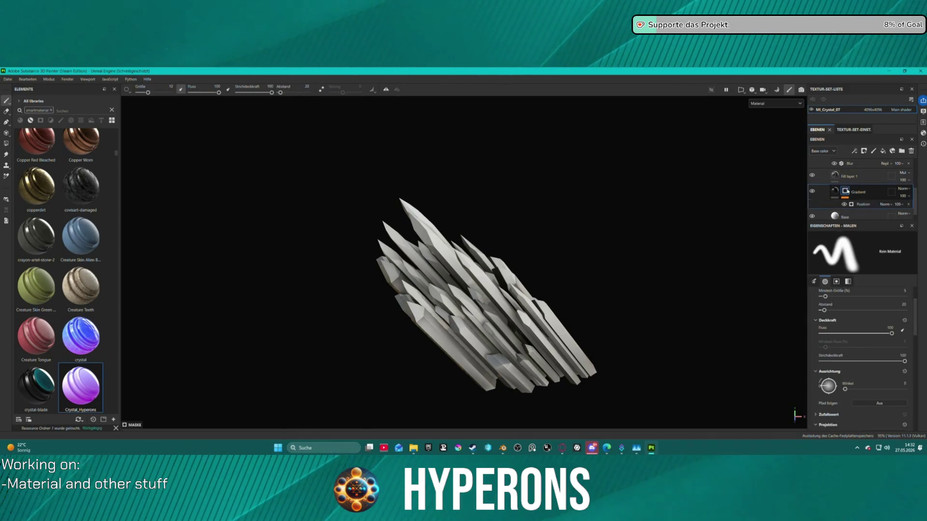
{"action": "left_click", "coordinate": [863, 204]}
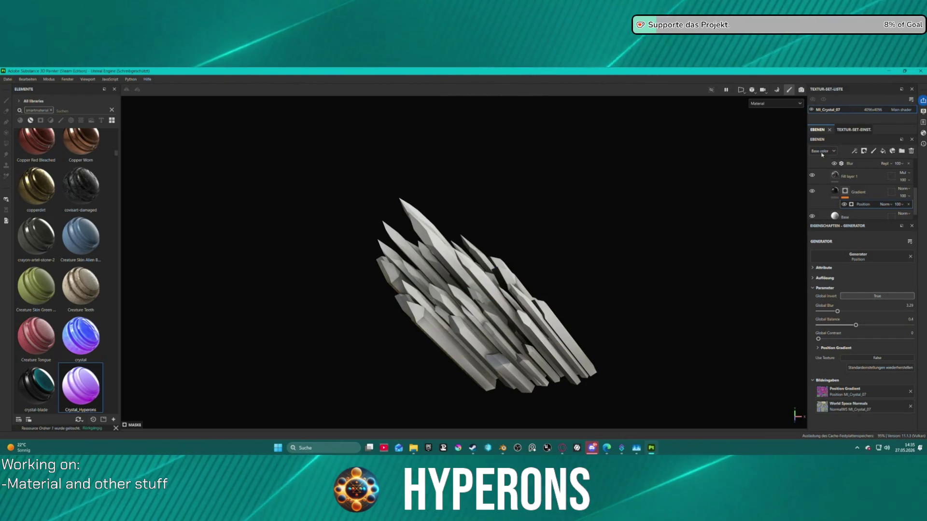
Set the Position generator to Global Blur 4.79, Balance 0.43 and Contrast 0.19.
{"action": "left_click_drag", "start_coordinate": [838, 312], "coordinate": [840, 311]}
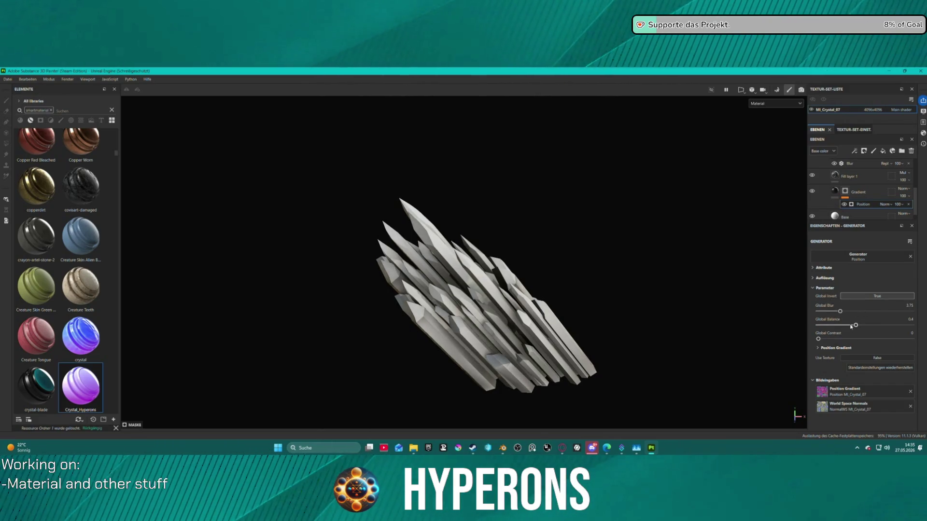
{"action": "left_click_drag", "start_coordinate": [819, 339], "coordinate": [859, 325]}
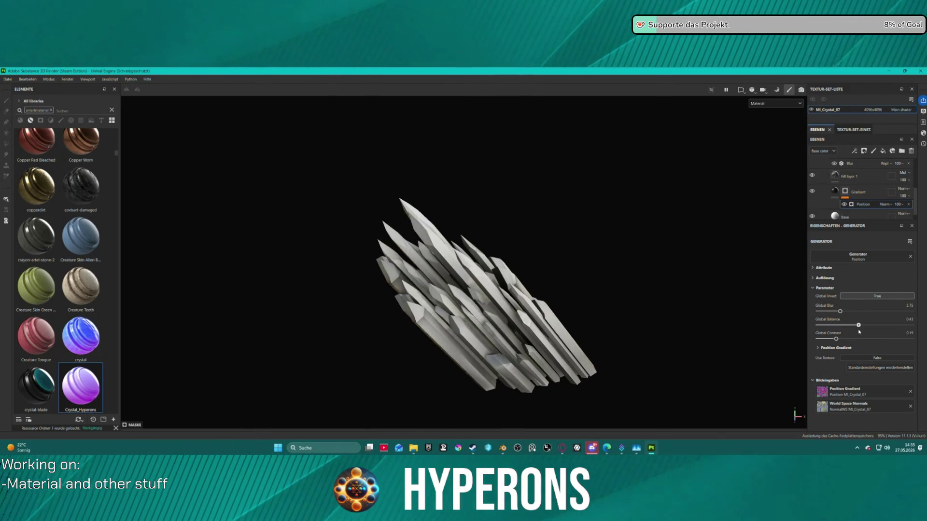
{"action": "left_click_drag", "start_coordinate": [840, 312], "coordinate": [843, 320]}
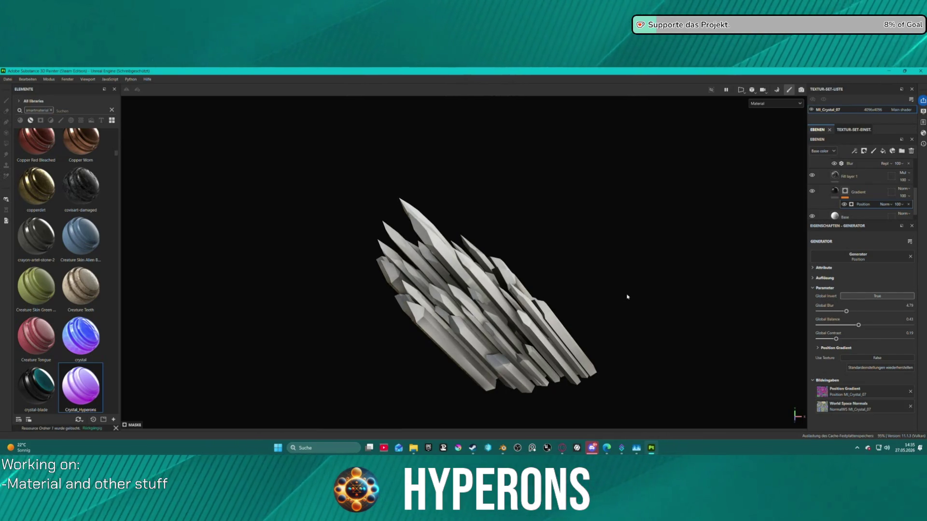
{"action": "mouse_move", "coordinate": [644, 305]}
{"action": "left_mouse_down", "text": "alt"}
{"action": "mouse_move", "coordinate": [550, 271]}
{"action": "mouse_move", "coordinate": [397, 267]}
{"action": "mouse_move", "coordinate": [332, 242]}
{"action": "mouse_move", "coordinate": [250, 242]}
{"action": "mouse_move", "coordinate": [629, 286]}
{"action": "mouse_move", "coordinate": [676, 270]}
{"action": "left_mouse_up", "text": "alt"}
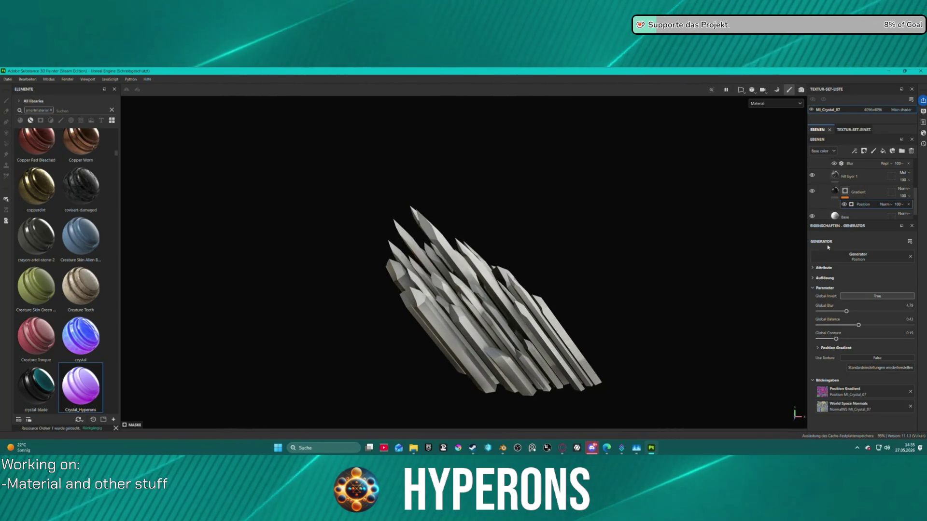
{"action": "scroll", "coordinate": [828, 198], "scroll_direction": "up", "scroll_amount": 2}
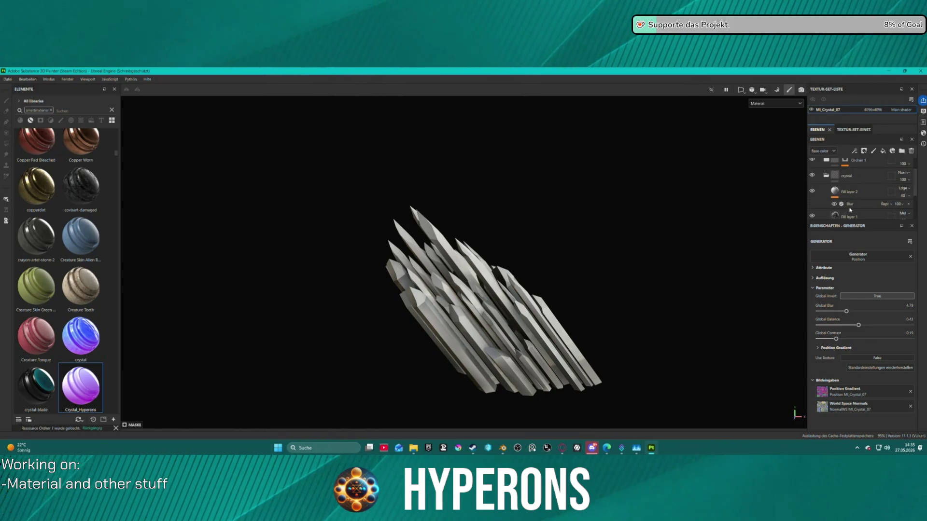
{"action": "scroll", "coordinate": [826, 212], "scroll_direction": "down", "scroll_amount": 4}
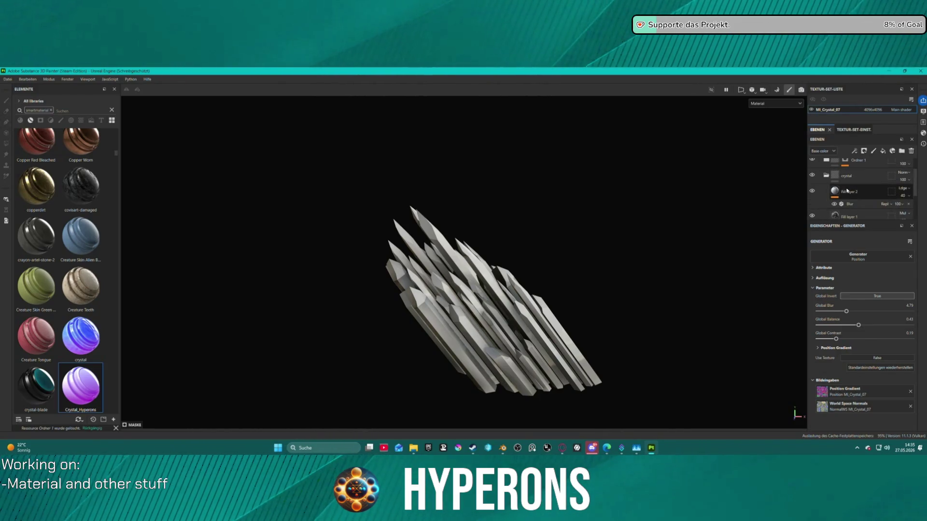
Reselect the Gradient mask's Position generator, then show the Texture Set channel list.
{"action": "left_click", "coordinate": [845, 208]}
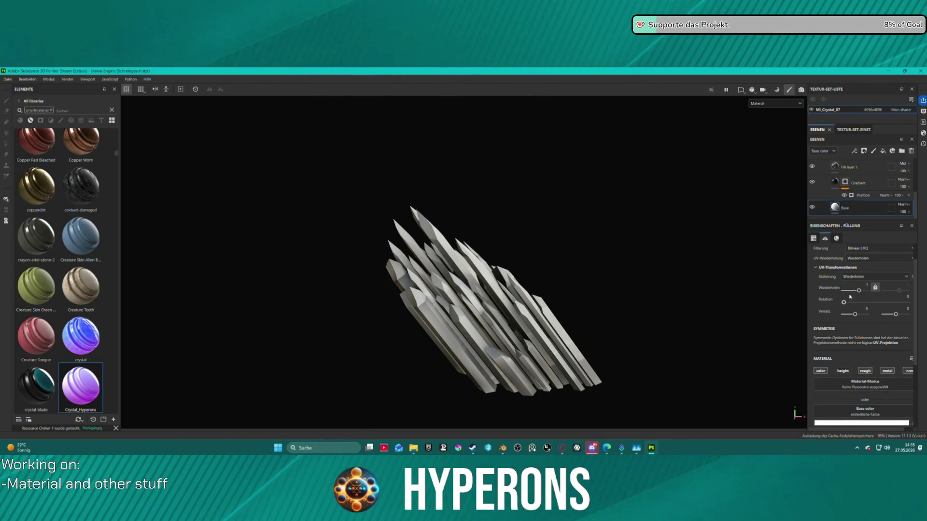
{"action": "left_click", "coordinate": [845, 182]}
{"action": "left_click", "coordinate": [851, 196]}
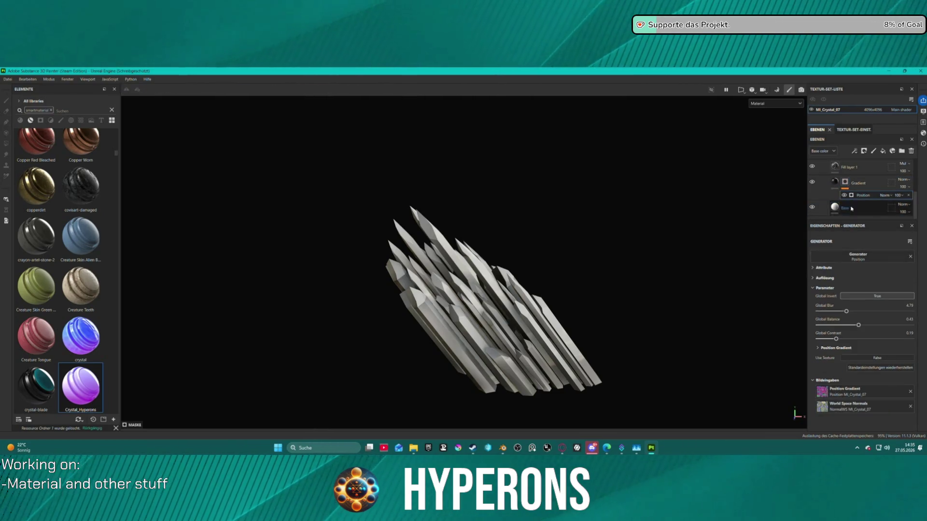
{"action": "left_click", "coordinate": [853, 129]}
{"action": "left_click", "coordinate": [903, 173]}
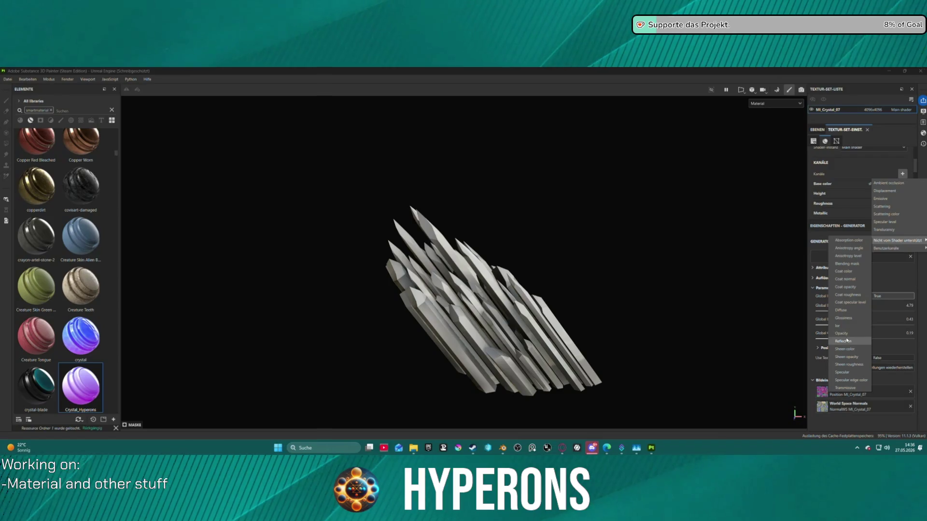
Close the channel list and switch the viewport to the Opacity channel.
{"action": "left_click", "coordinate": [879, 256]}
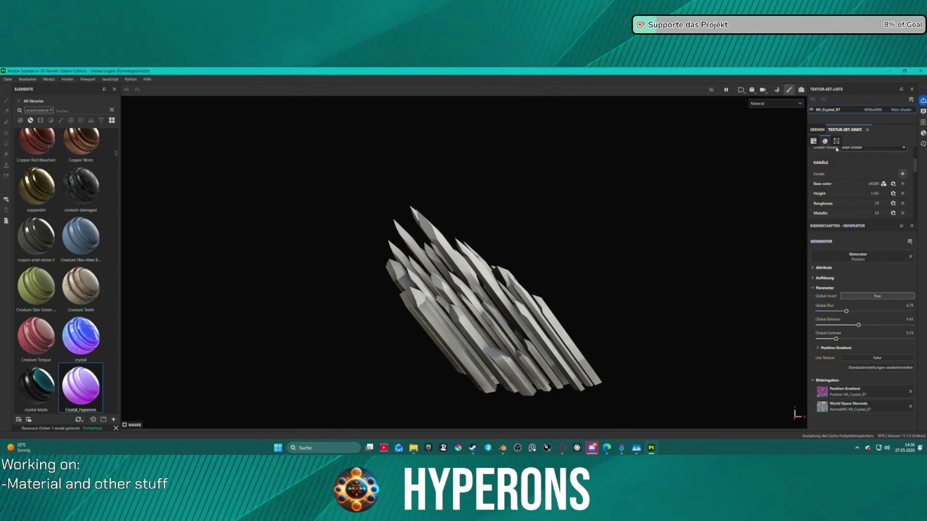
{"action": "left_click", "coordinate": [817, 129]}
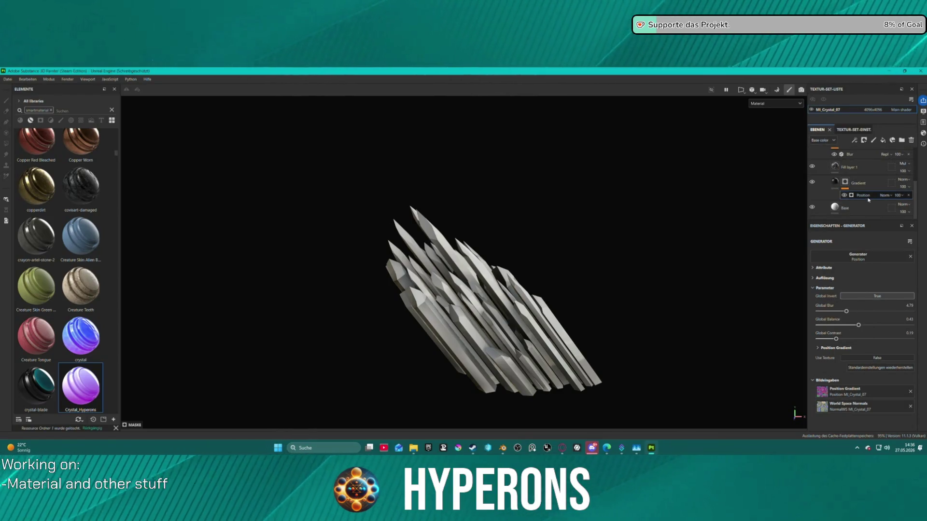
{"action": "left_click", "coordinate": [773, 103]}
{"action": "left_click", "coordinate": [766, 160]}
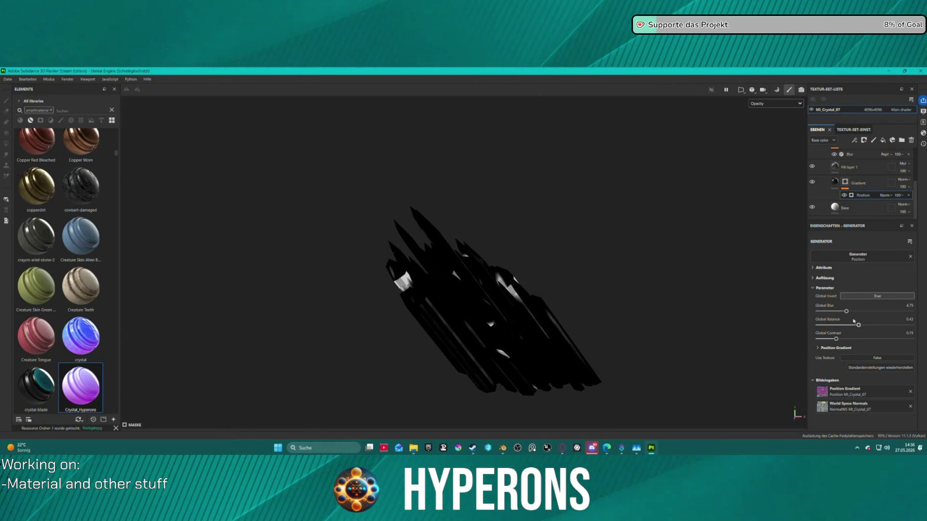
Try higher Position Balance and Contrast values, then undo them.
{"action": "left_click_drag", "start_coordinate": [858, 325], "coordinate": [873, 325]}
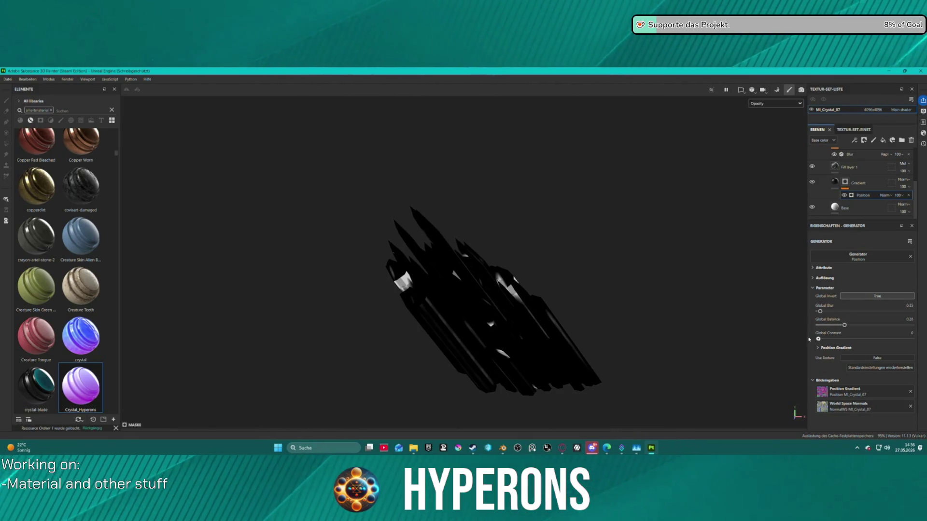
{"action": "left_click_drag", "start_coordinate": [818, 339], "coordinate": [872, 338]}
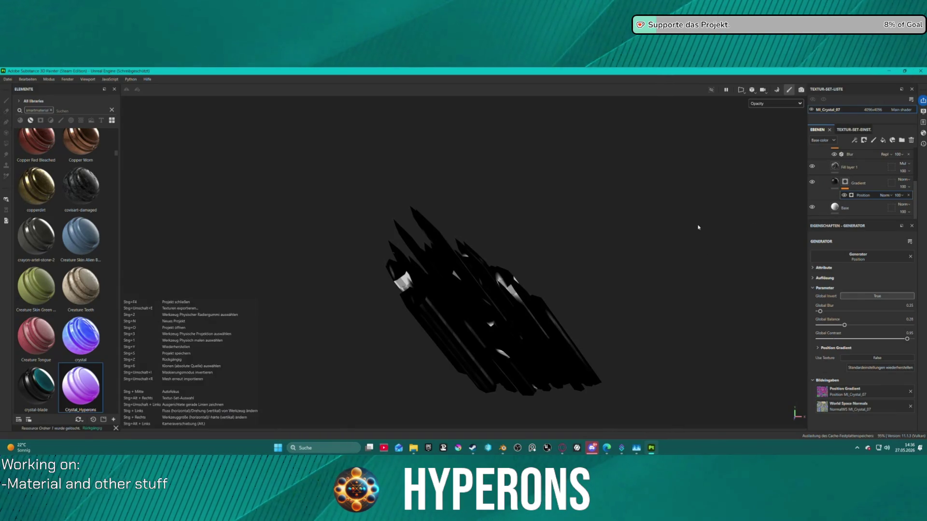
{"action": "key", "text": "ctrl+z"}
{"action": "key", "text": "ctrl+z"}
{"action": "scroll", "coordinate": [855, 159], "scroll_direction": "up", "scroll_amount": 3}
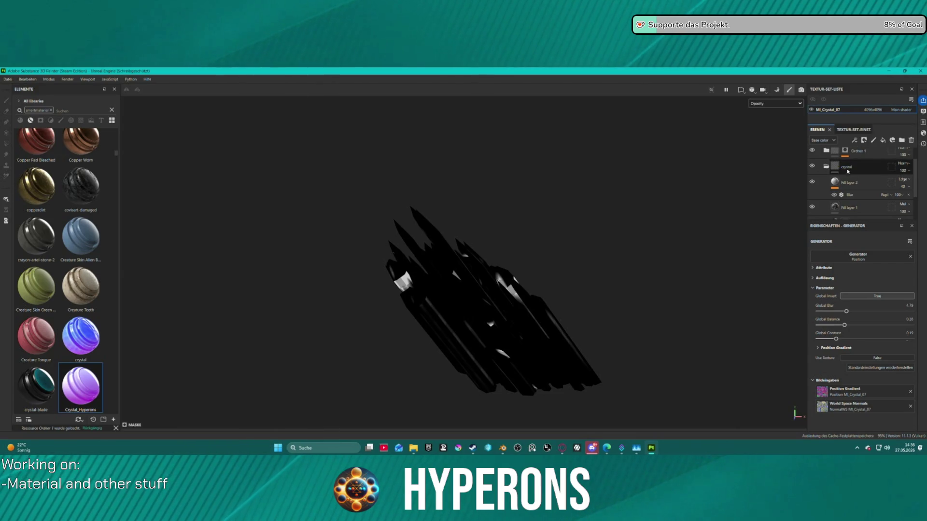
{"action": "scroll", "coordinate": [855, 156], "scroll_direction": "up", "scroll_amount": 2}
Add a Curvature generator to Ordner 1's mask with Blur 0.79, Balance 0.21, Contrast 0.53.
{"action": "key", "text": "ctrl+z"}
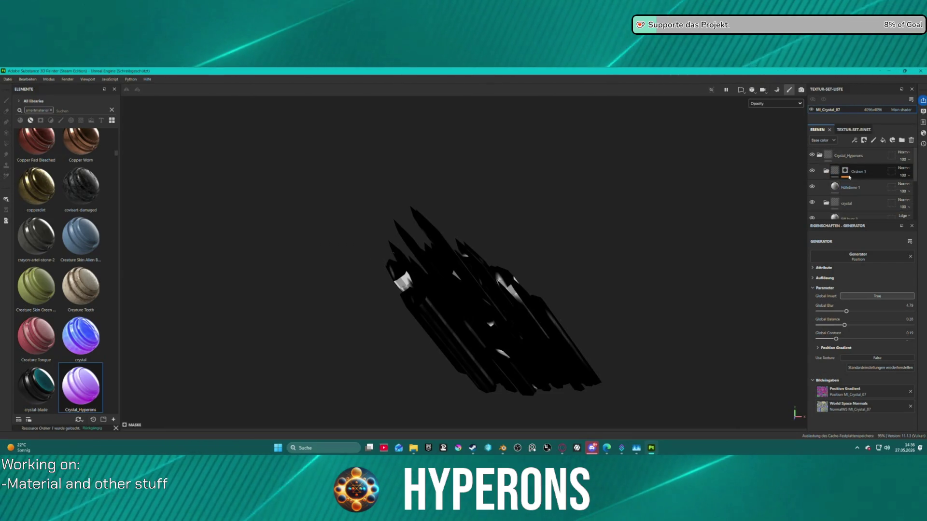
{"action": "left_click", "coordinate": [850, 184]}
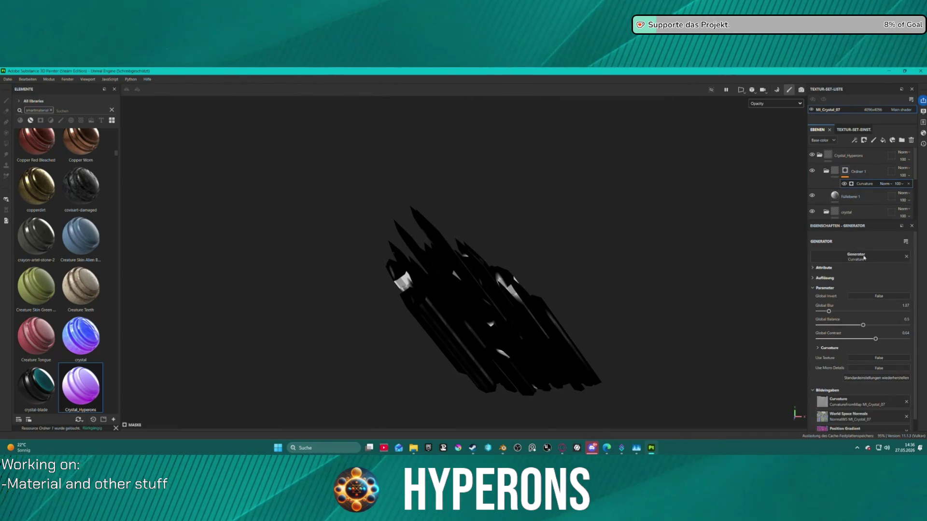
{"action": "mouse_move", "coordinate": [837, 339]}
{"action": "left_mouse_down"}
{"action": "mouse_move", "coordinate": [835, 311]}
{"action": "mouse_move", "coordinate": [861, 312]}
{"action": "mouse_move", "coordinate": [823, 311]}
{"action": "left_mouse_up"}
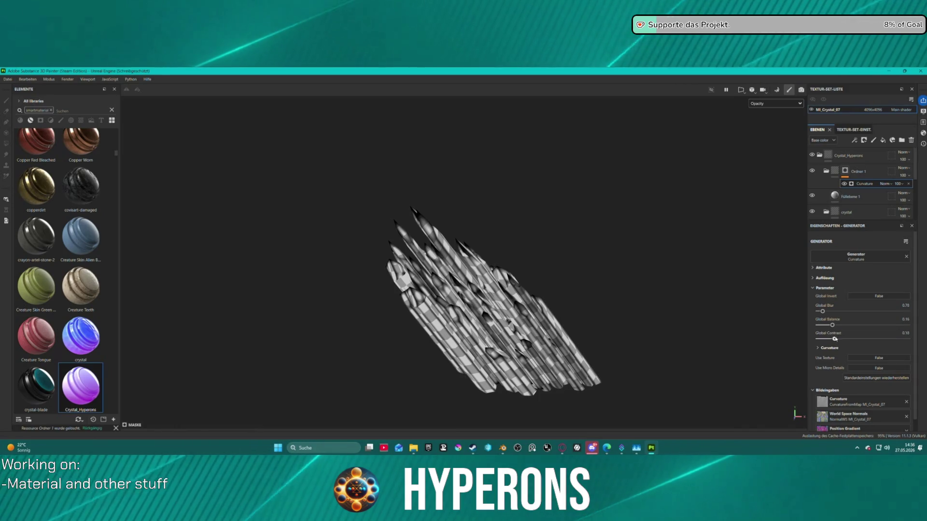
{"action": "left_click_drag", "start_coordinate": [834, 339], "coordinate": [887, 336]}
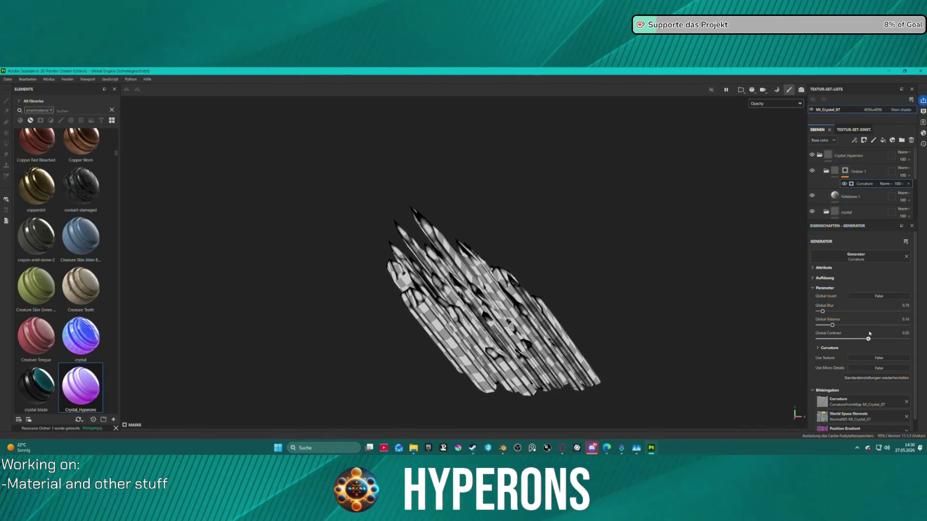
{"action": "left_click_drag", "start_coordinate": [888, 338], "coordinate": [837, 326]}
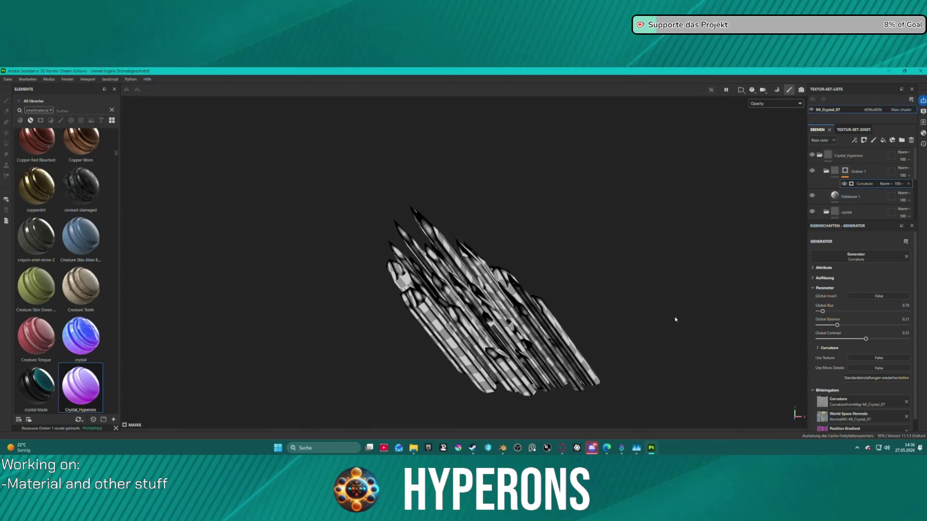
{"action": "left_click", "coordinate": [7, 79]}
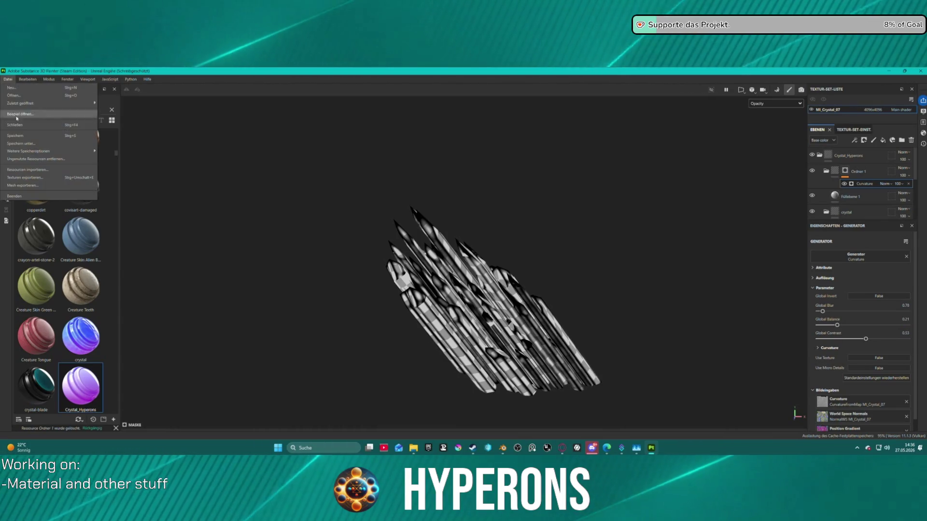
Export MI_Crystal_07's five PNG textures using the A ACH TrimShim output template.
{"action": "left_click", "coordinate": [37, 179]}
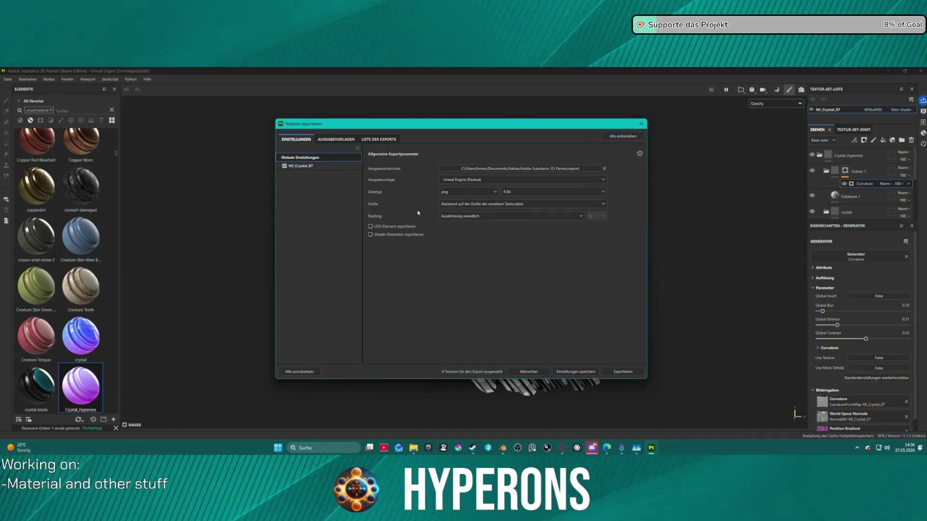
{"action": "left_click", "coordinate": [507, 179]}
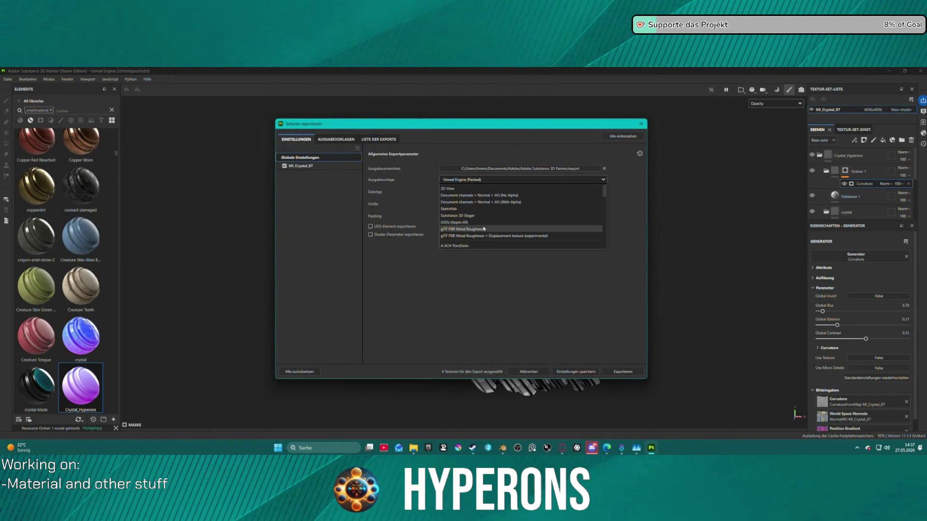
{"action": "left_click", "coordinate": [473, 251]}
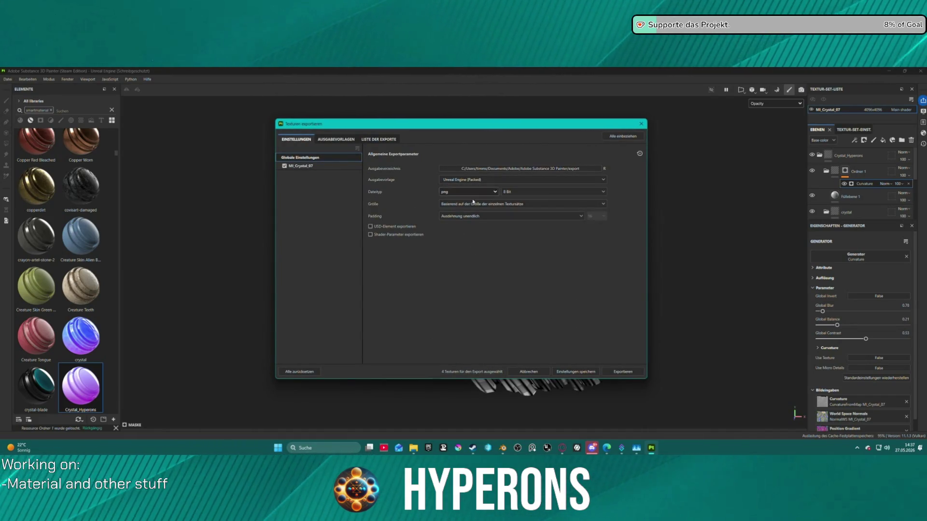
{"action": "left_click", "coordinate": [473, 204]}
{"action": "left_click", "coordinate": [470, 216]}
{"action": "left_click", "coordinate": [470, 179]}
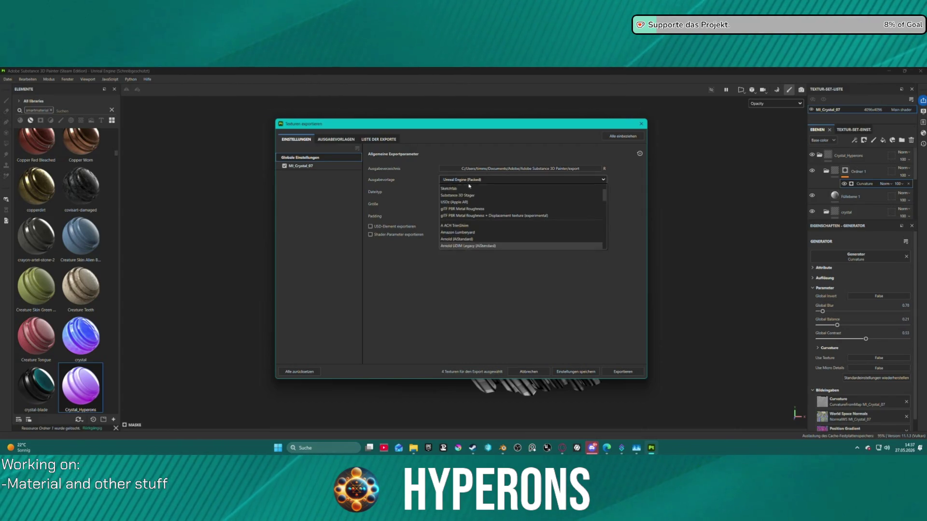
{"action": "left_click", "coordinate": [475, 235]}
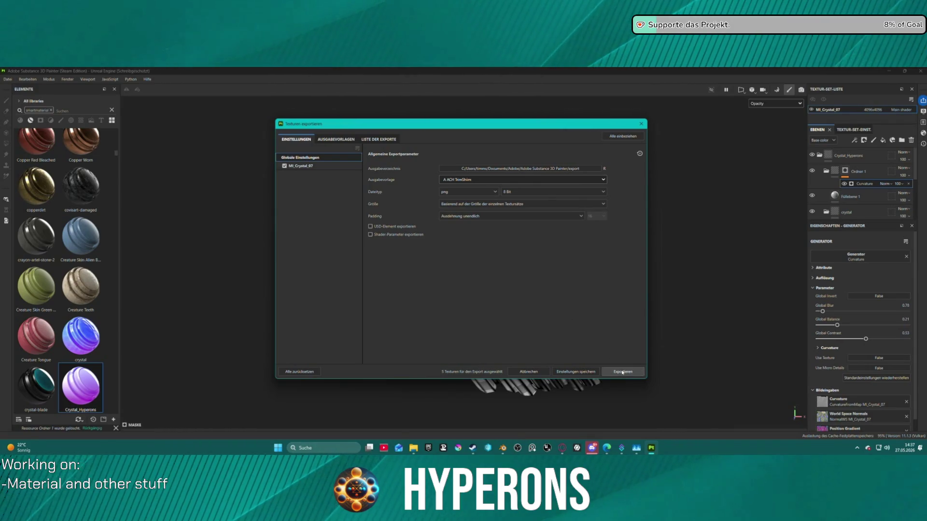
{"action": "left_click", "coordinate": [622, 372]}
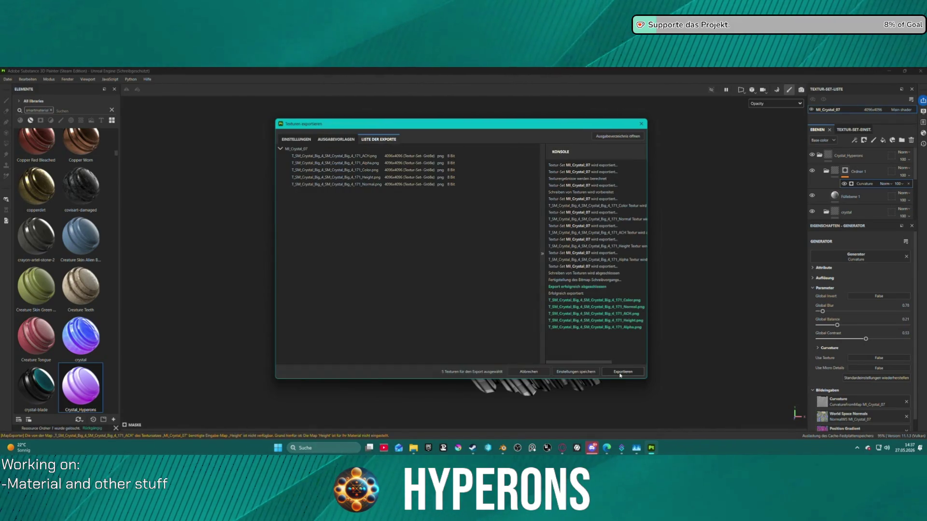
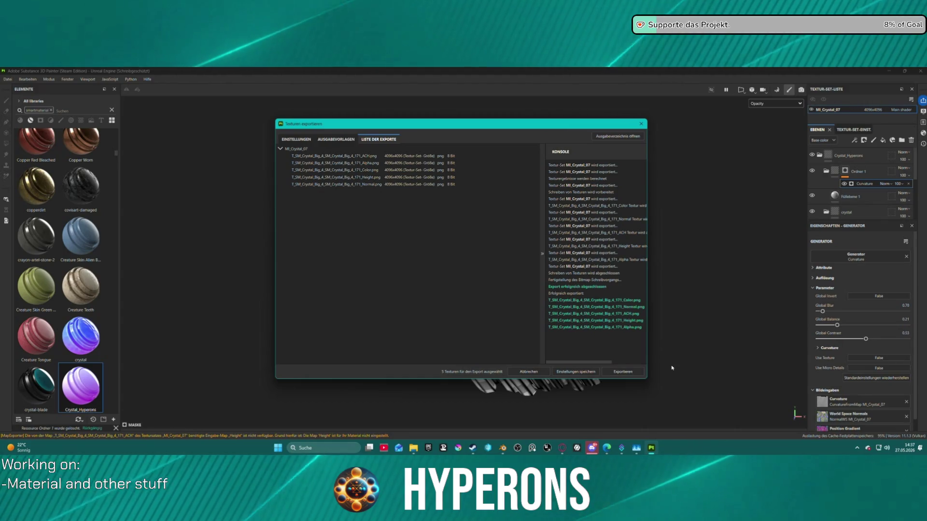
Start a new 4096-resolution project using the SM_Crystal_Medium_1 mesh.
{"action": "left_click", "coordinate": [529, 372]}
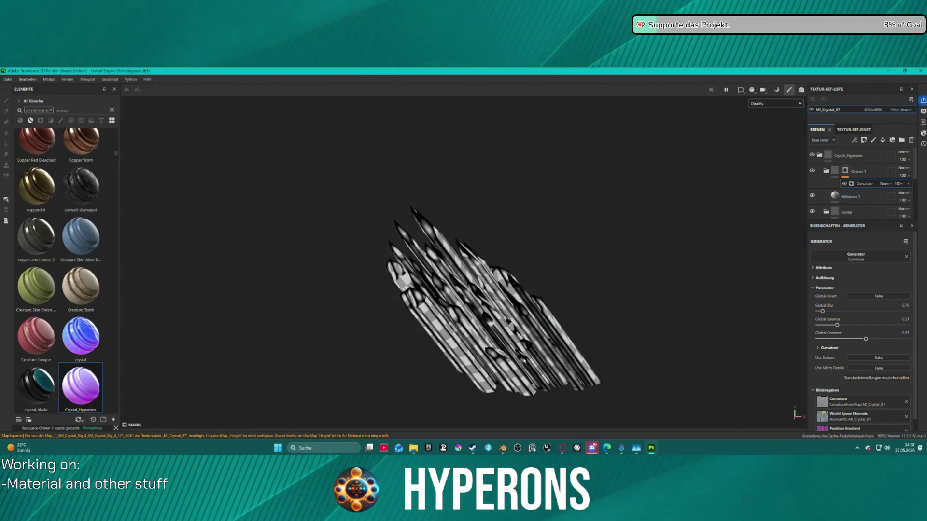
{"action": "left_click", "coordinate": [8, 79]}
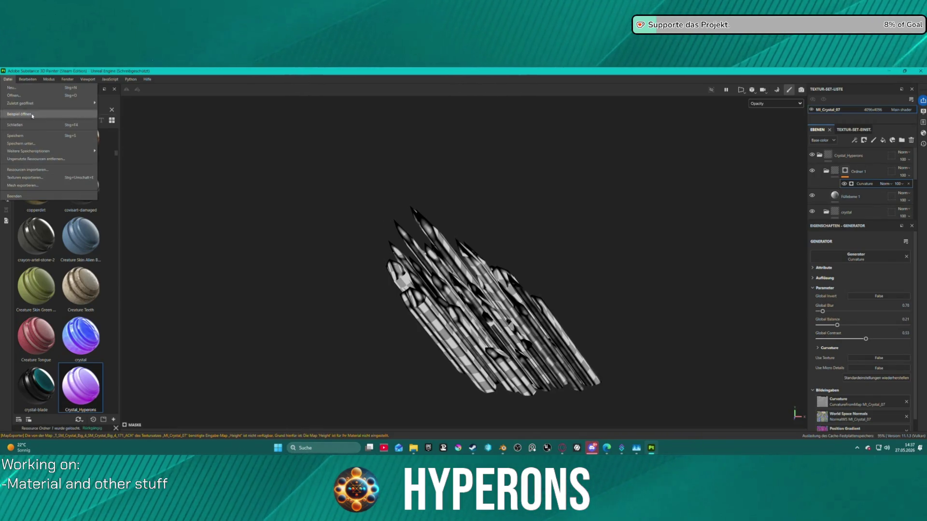
{"action": "left_click", "coordinate": [12, 87]}
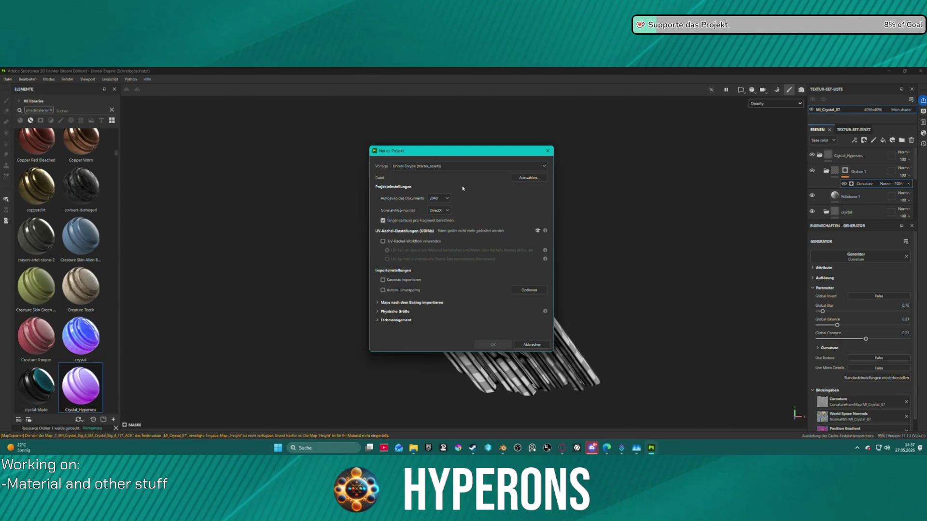
{"action": "left_click", "coordinate": [528, 178]}
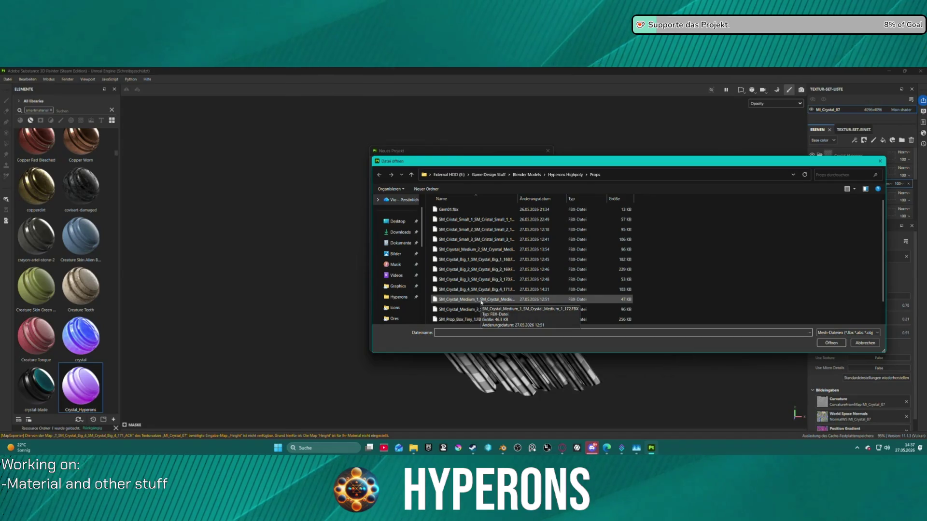
{"action": "left_click", "coordinate": [553, 299]}
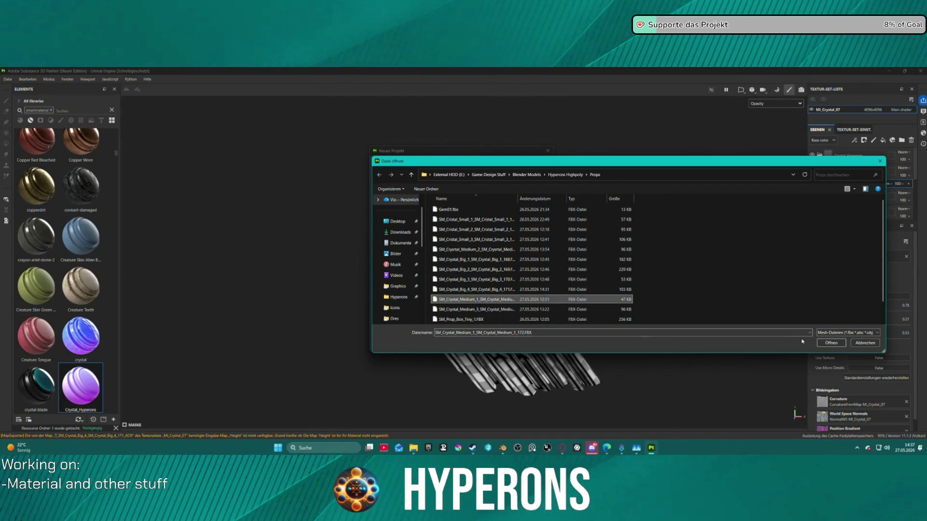
{"action": "left_click", "coordinate": [829, 344]}
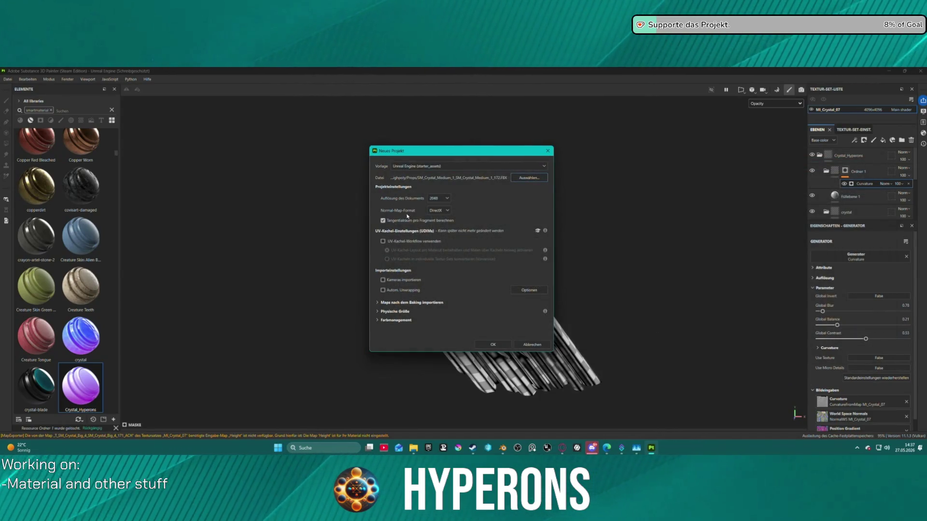
{"action": "left_click", "coordinate": [440, 199]}
{"action": "left_click", "coordinate": [441, 241]}
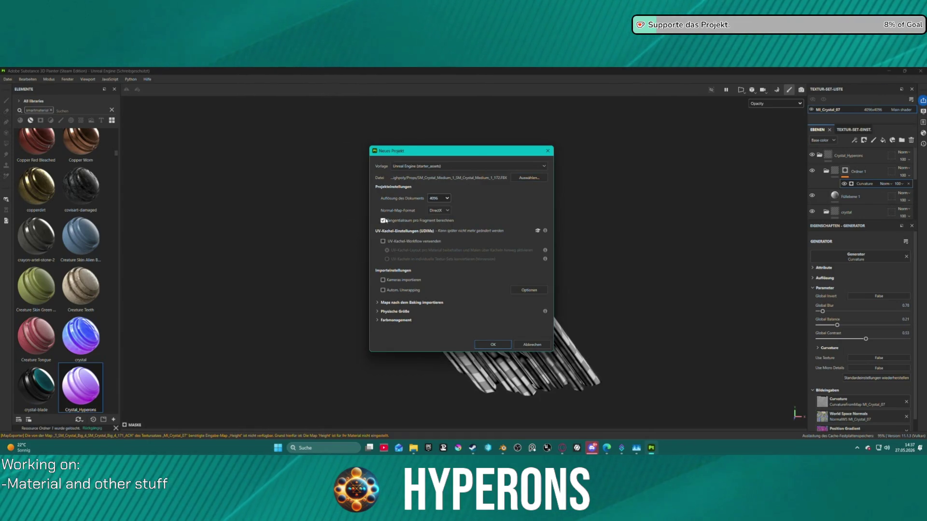
{"action": "left_click", "coordinate": [493, 344]}
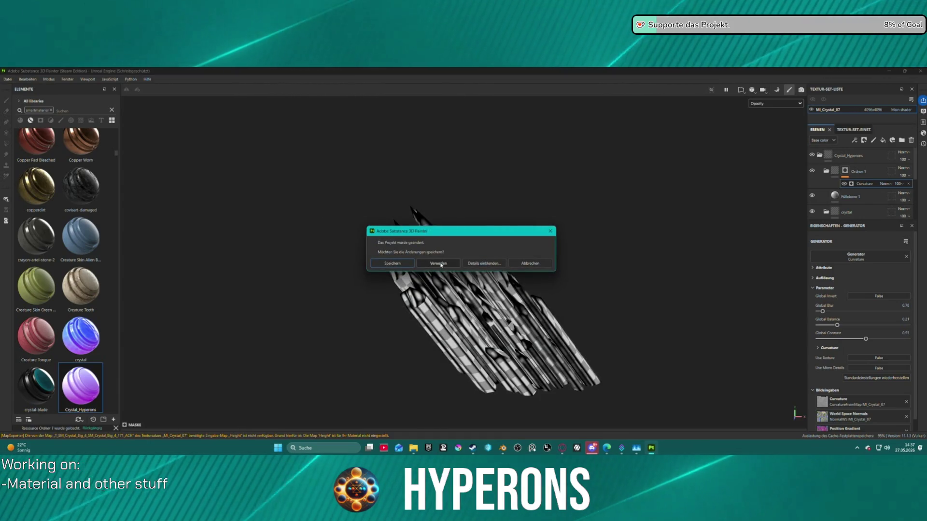
Save the previous project as Crystal8.spp.
{"action": "left_click", "coordinate": [392, 263]}
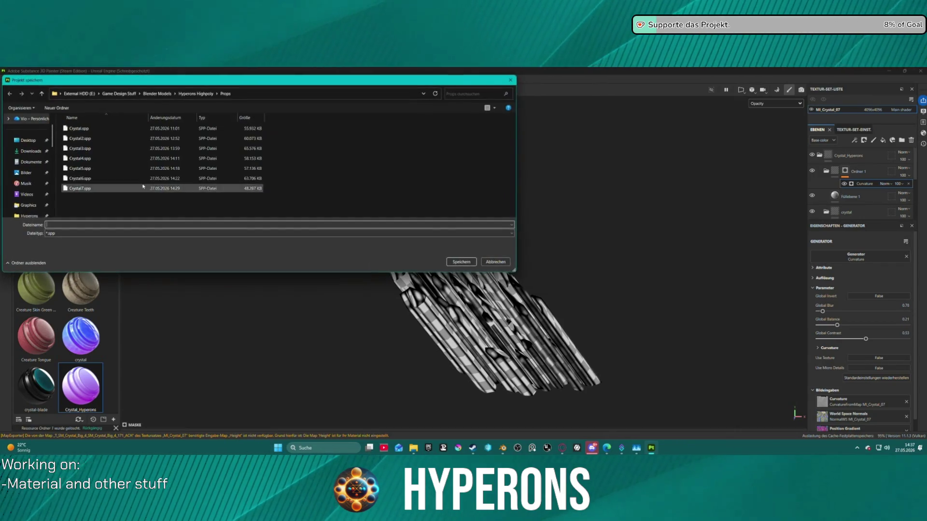
{"action": "left_click", "coordinate": [87, 189]}
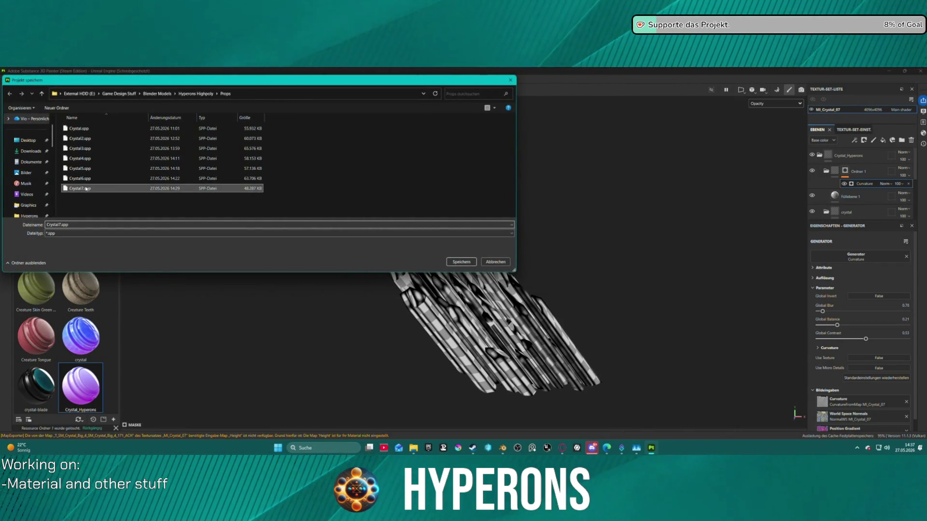
{"action": "double_click", "coordinate": [61, 225]}
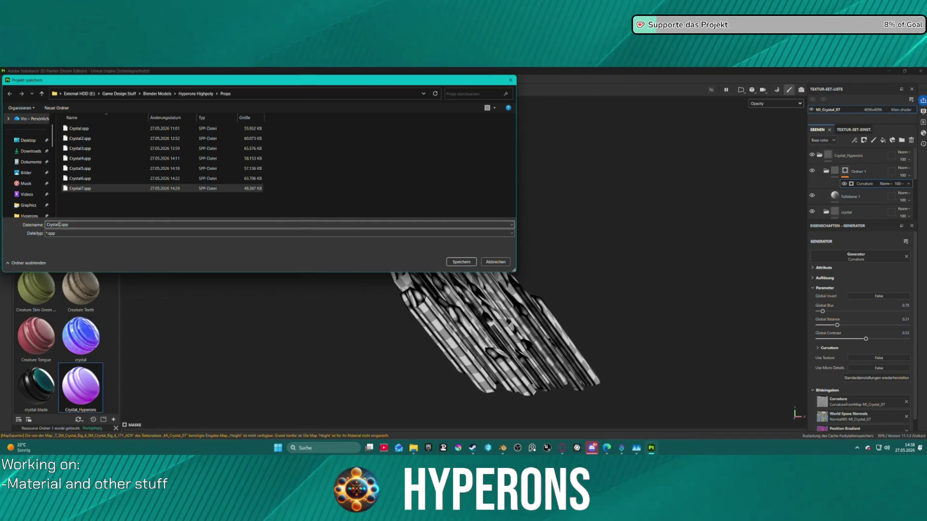
{"action": "type", "text": "8"}
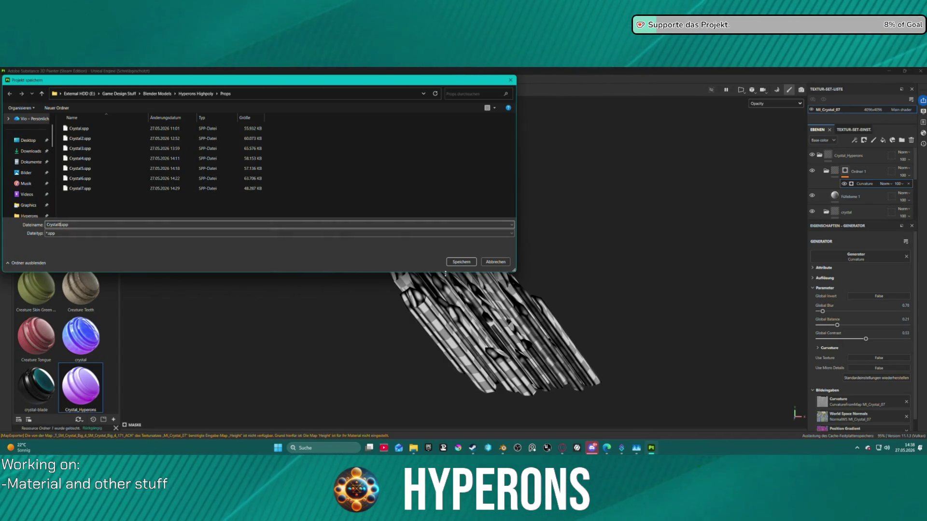
{"action": "left_click", "coordinate": [454, 265]}
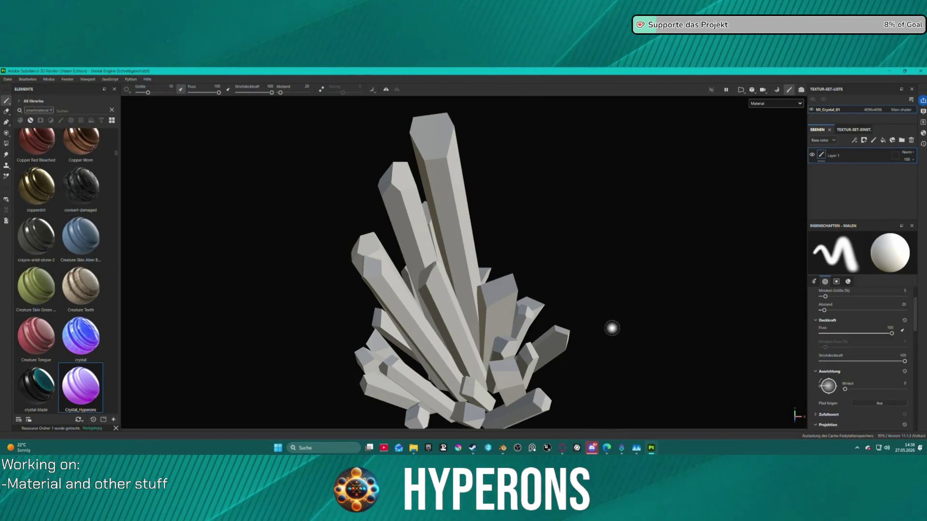
{"action": "mouse_move", "coordinate": [612, 328]}
{"action": "left_mouse_down", "text": "alt"}
{"action": "mouse_move", "coordinate": [540, 278]}
{"action": "mouse_move", "coordinate": [530, 284]}
{"action": "mouse_move", "coordinate": [548, 271]}
{"action": "mouse_move", "coordinate": [584, 290]}
{"action": "mouse_move", "coordinate": [345, 314]}
{"action": "mouse_move", "coordinate": [559, 314]}
{"action": "left_mouse_up", "text": "alt"}
{"action": "left_click", "coordinate": [8, 79]}
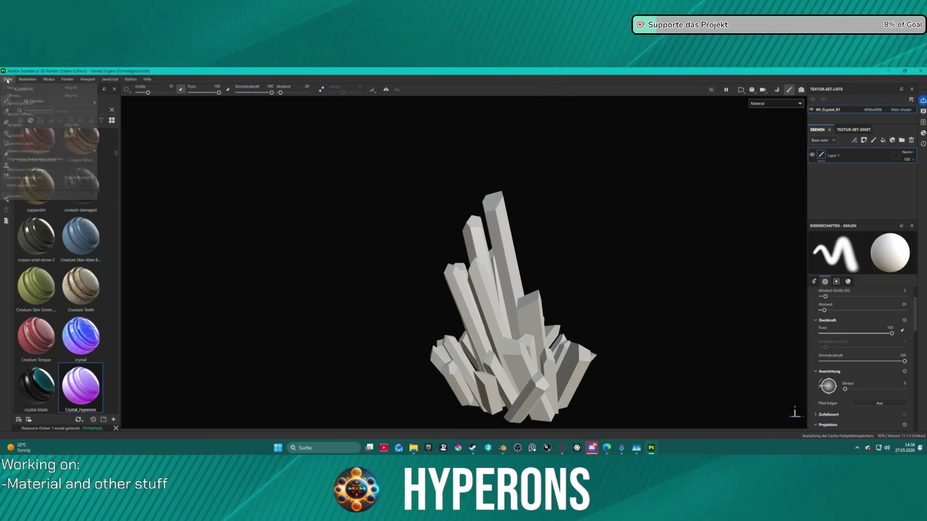
{"action": "key", "text": "Escape"}
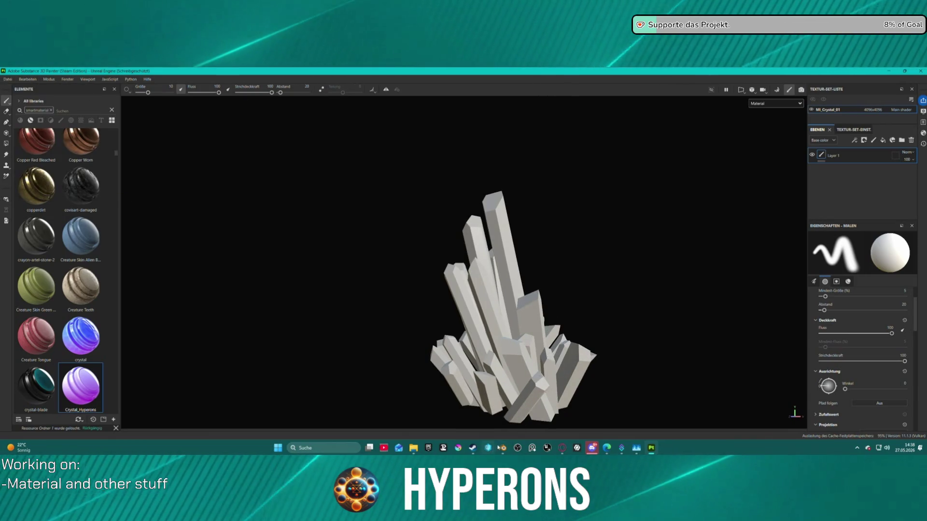
{"action": "key", "text": "alt+Tab"}
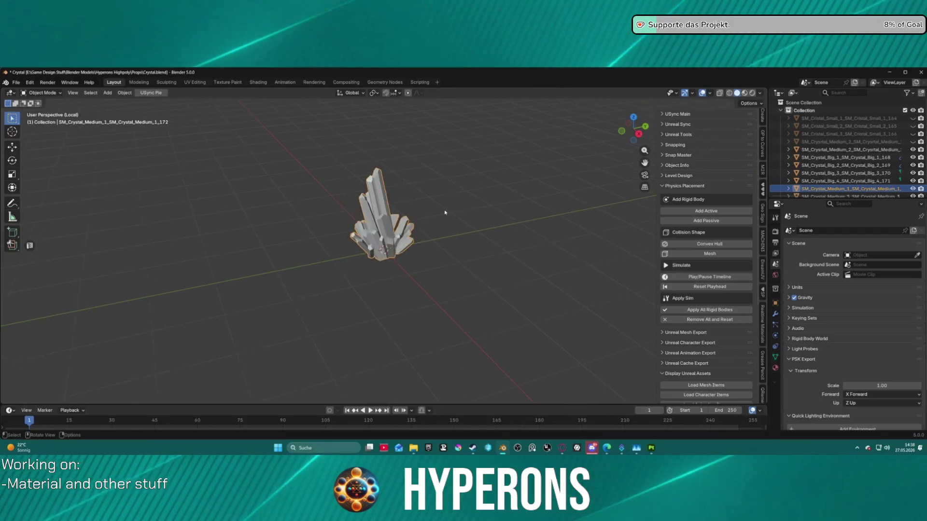
{"action": "key", "text": "KP_Decimal"}
{"action": "middle_click_drag", "start_coordinate": [457, 149], "coordinate": [554, 172]}
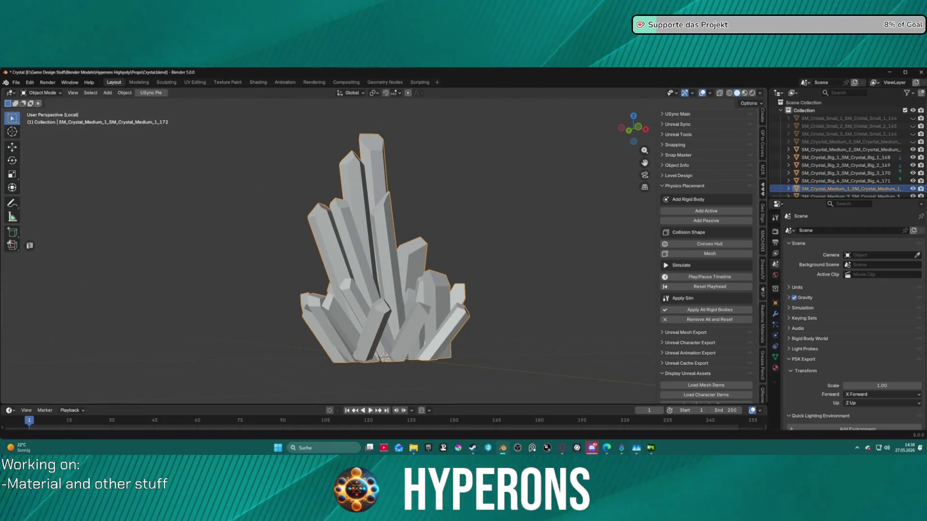
{"action": "key", "text": "alt+Tab"}
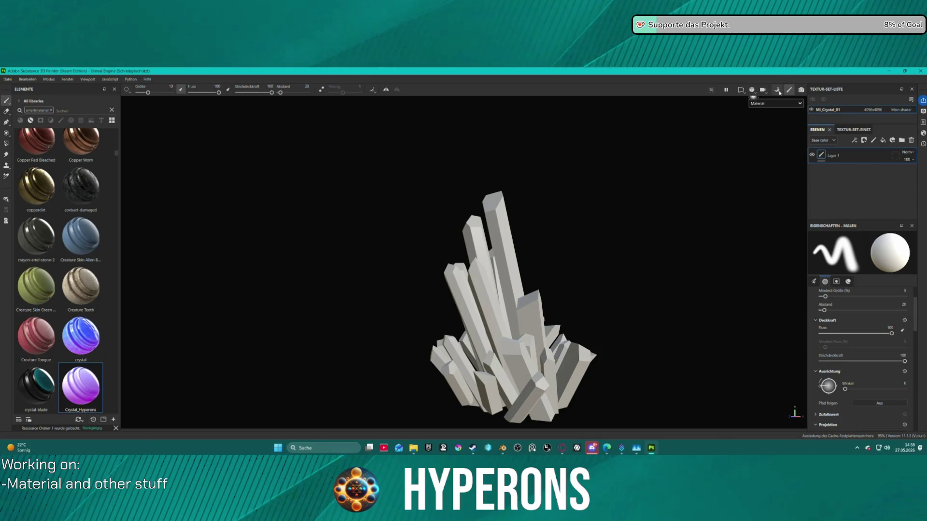
In the bake settings, enable the Opacity map and set Curvature to From Normal Map.
{"action": "left_click", "coordinate": [779, 90]}
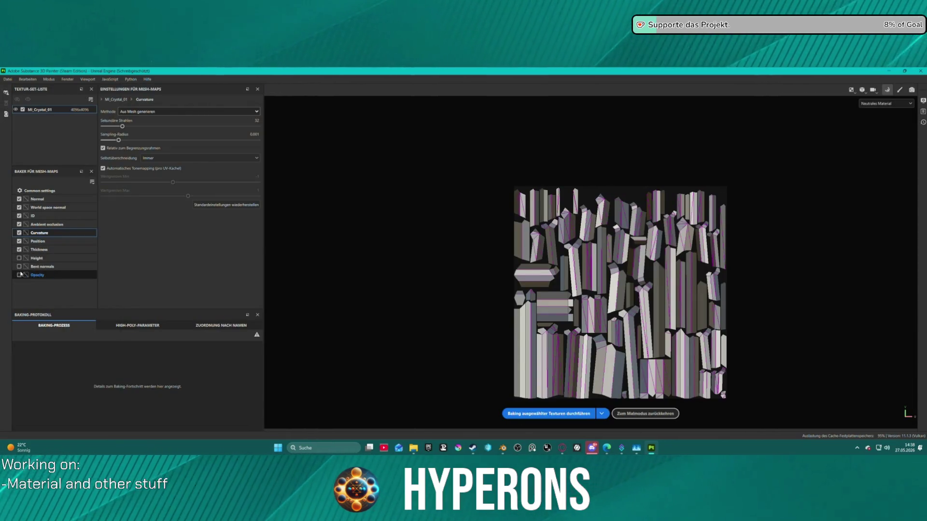
{"action": "left_click", "coordinate": [37, 276]}
{"action": "left_click", "coordinate": [19, 275]}
{"action": "left_click", "coordinate": [39, 233]}
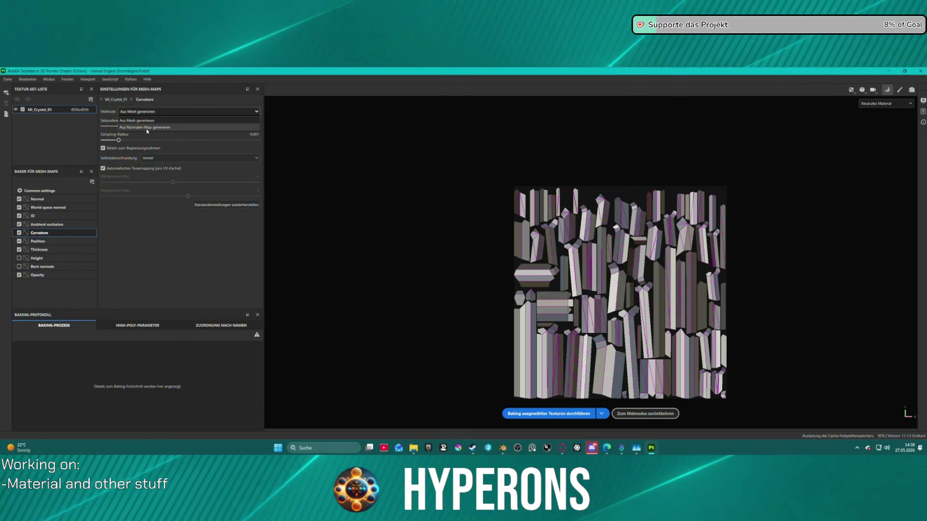
{"action": "left_click", "coordinate": [148, 112]}
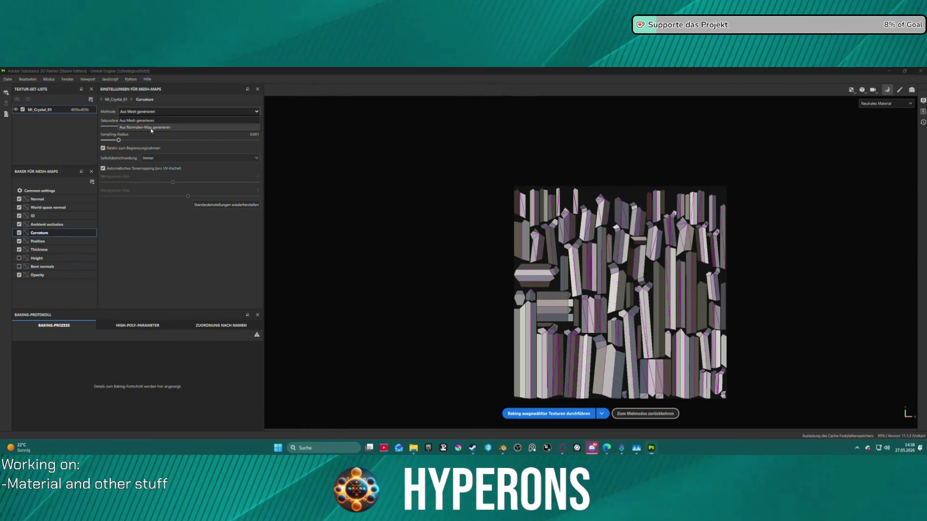
{"action": "left_click", "coordinate": [160, 126]}
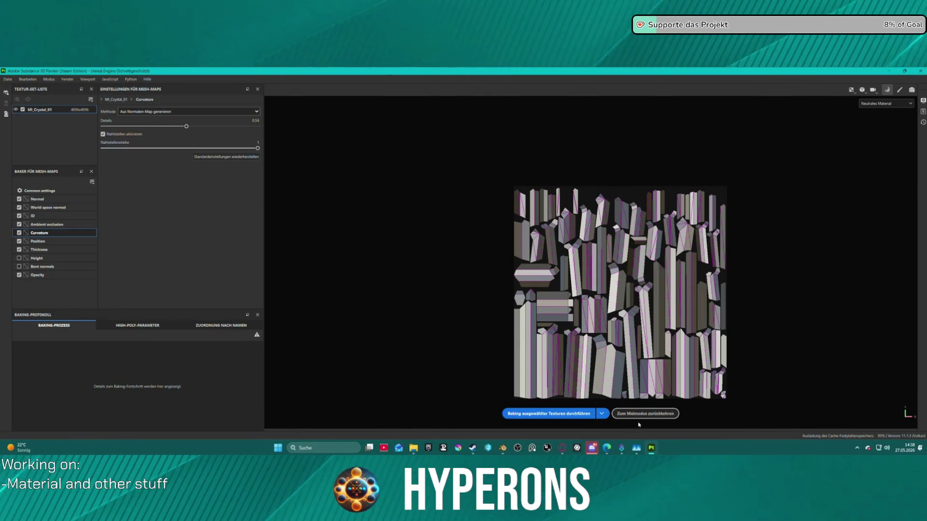
Bake the mesh maps and apply the Crystal_Hyperons smart material to the crystal.
{"action": "left_click", "coordinate": [532, 414]}
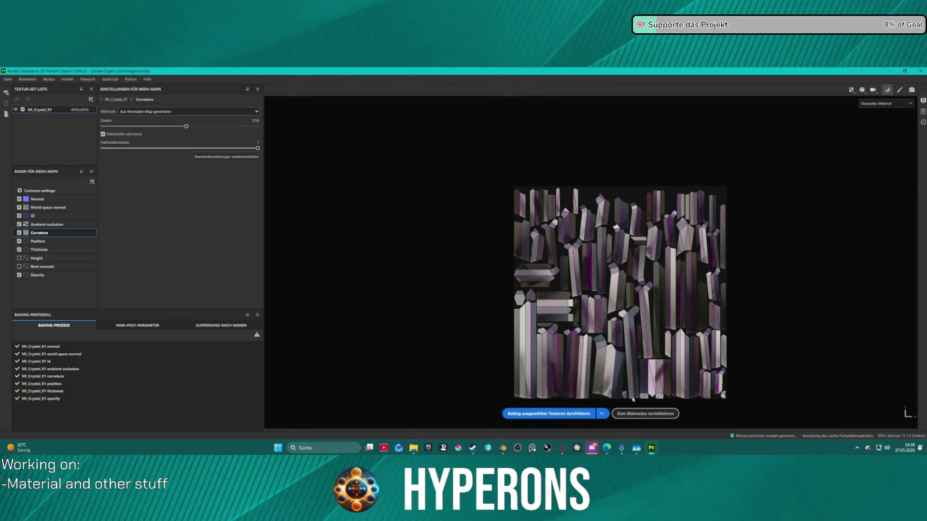
{"action": "left_click", "coordinate": [645, 414]}
{"action": "left_click_drag", "start_coordinate": [93, 397], "coordinate": [495, 303]}
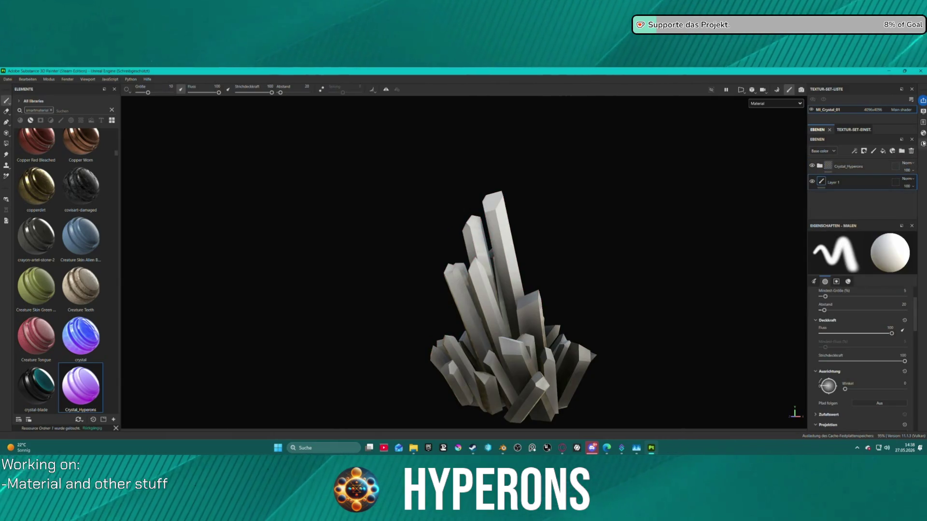
Delete empty Layer 1 and raise the gradient mask's Position generator Global Balance to 0.45.
{"action": "left_click", "coordinate": [913, 150]}
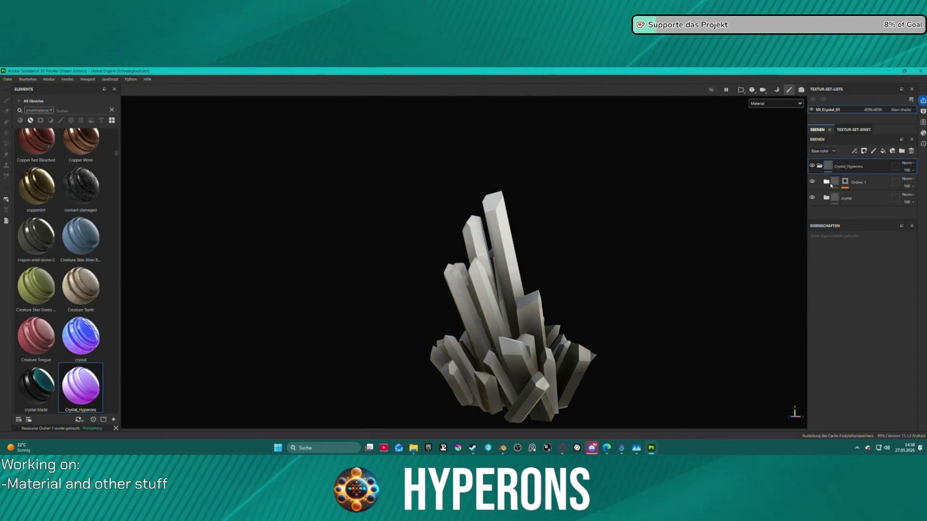
{"action": "left_click", "coordinate": [826, 198]}
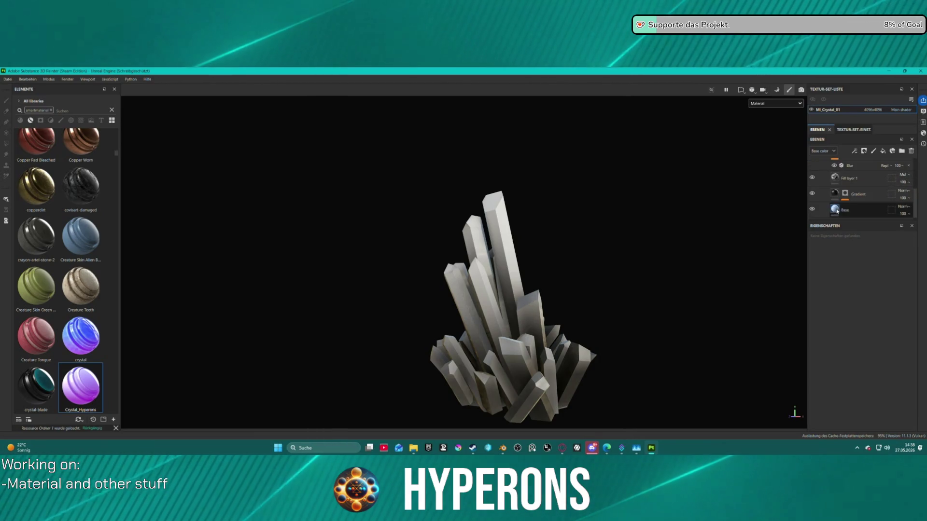
{"action": "left_click", "coordinate": [845, 193]}
{"action": "scroll", "coordinate": [845, 217], "scroll_direction": "down", "scroll_amount": 1}
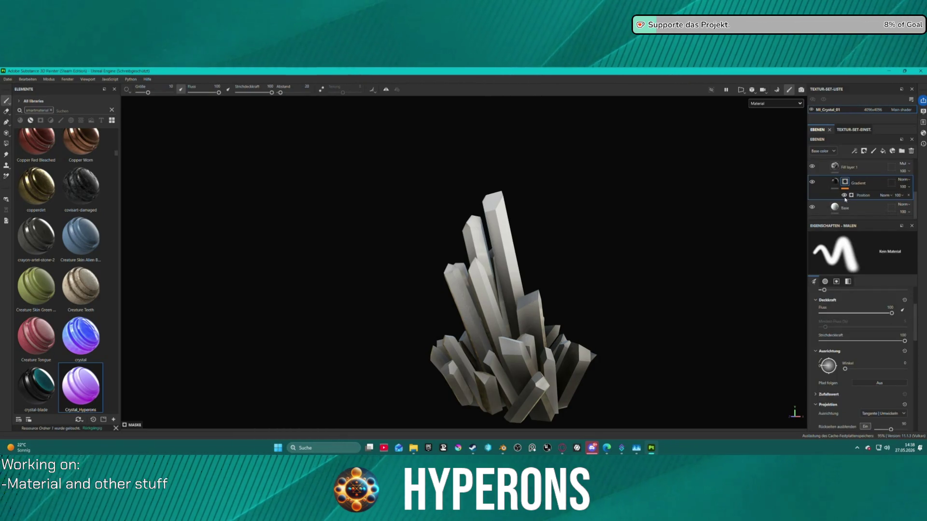
{"action": "left_click", "coordinate": [862, 195]}
{"action": "left_click_drag", "start_coordinate": [855, 325], "coordinate": [860, 321]}
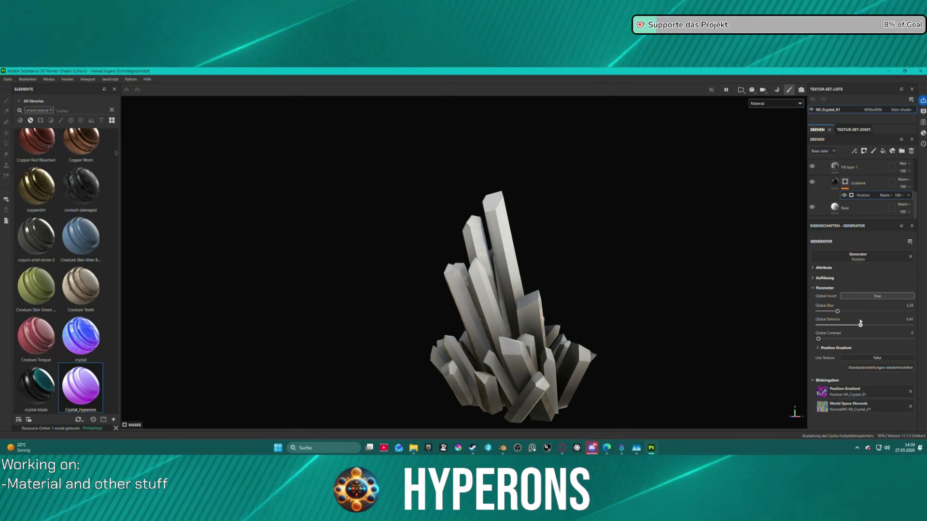
{"action": "scroll", "coordinate": [849, 183], "scroll_direction": "up", "scroll_amount": 3}
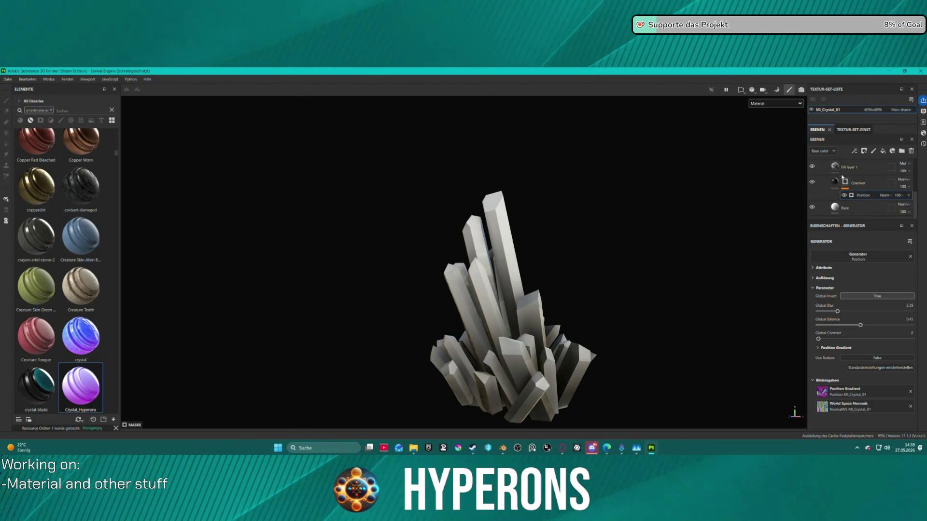
Select the Curvature generator inside the Ordner 1 folder to show its settings.
{"action": "left_click", "coordinate": [849, 172]}
{"action": "scroll", "coordinate": [849, 173], "scroll_direction": "up", "scroll_amount": 2}
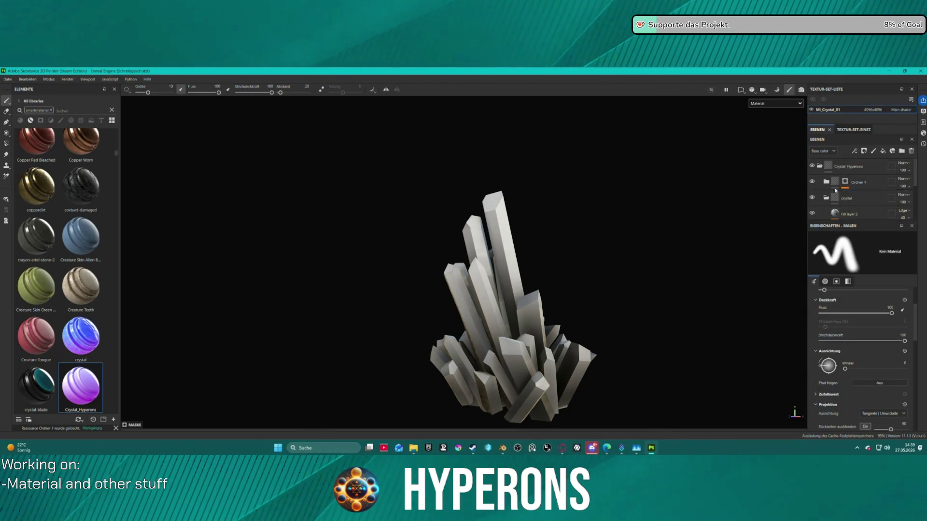
{"action": "left_click", "coordinate": [848, 185]}
{"action": "left_click", "coordinate": [852, 195]}
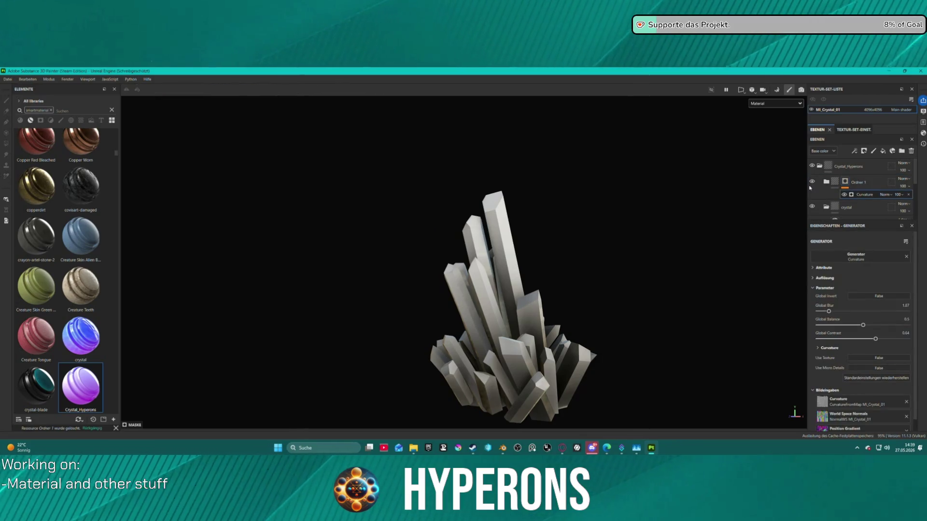
{"action": "left_click", "coordinate": [775, 104]}
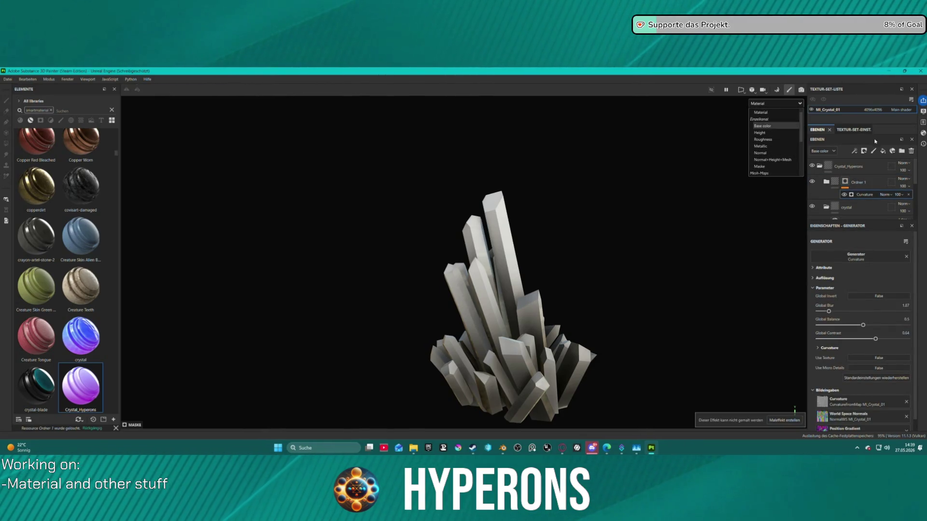
Add an Opacity channel to the MI_Crystal_01 texture set.
{"action": "left_click", "coordinate": [855, 127]}
{"action": "left_click", "coordinate": [854, 130]}
{"action": "left_click", "coordinate": [902, 174]}
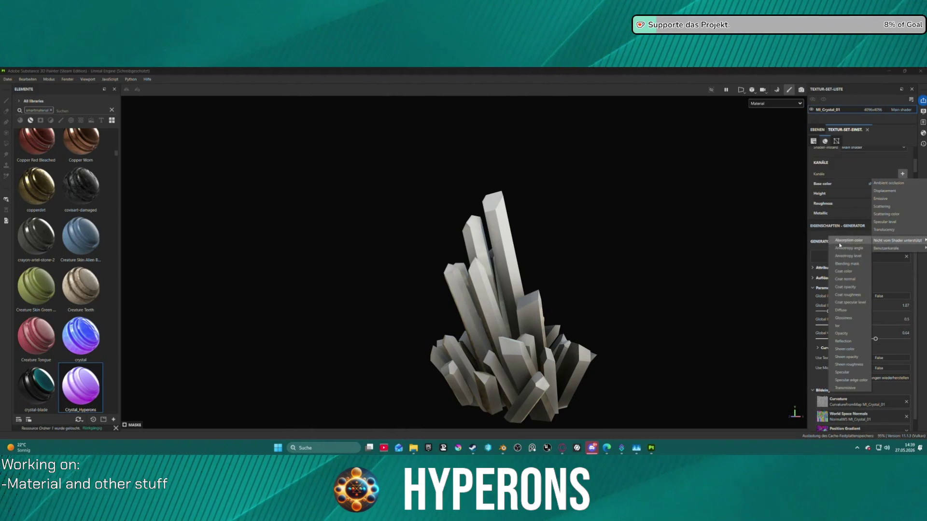
{"action": "left_click", "coordinate": [850, 329]}
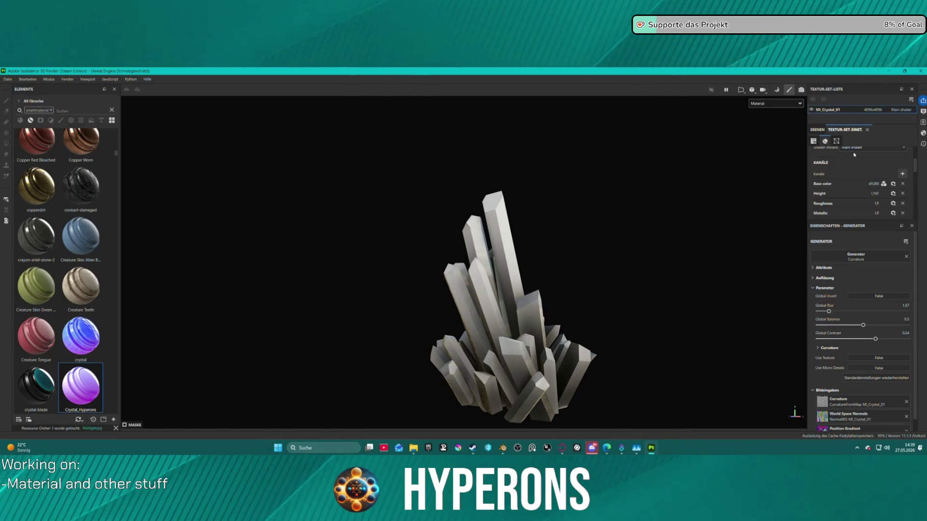
Enlarge the texture set panel to review its channels, then go back to the layer stack.
{"action": "scroll", "coordinate": [864, 171], "scroll_direction": "up", "scroll_amount": 2}
{"action": "scroll", "coordinate": [861, 174], "scroll_direction": "down", "scroll_amount": 2}
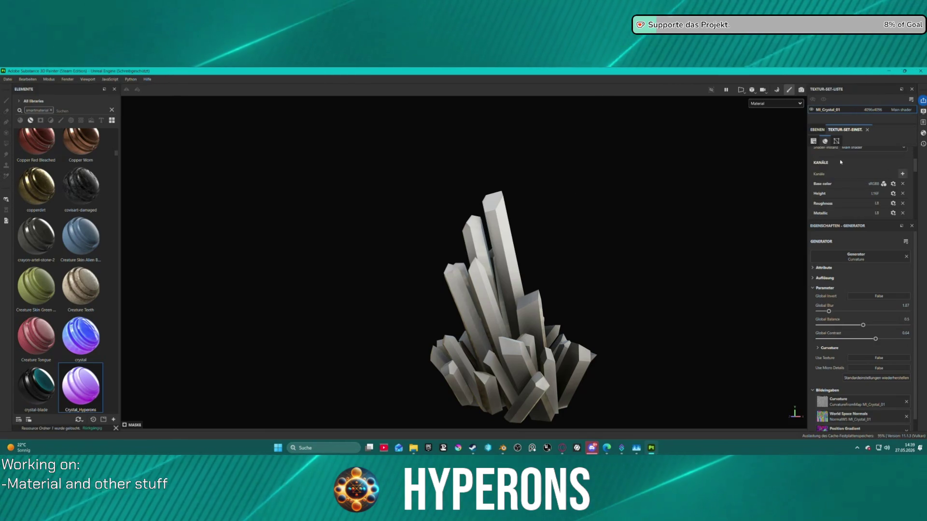
{"action": "scroll", "coordinate": [873, 166], "scroll_direction": "up", "scroll_amount": 3}
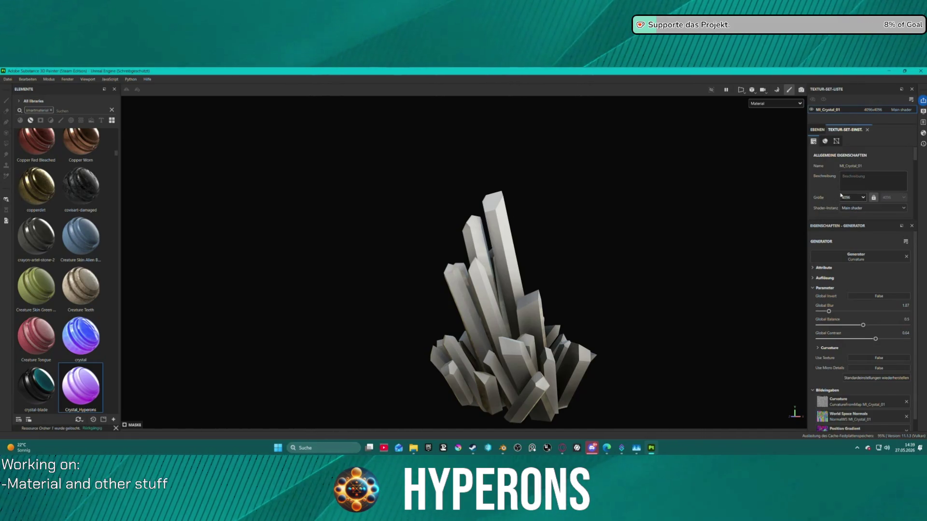
{"action": "scroll", "coordinate": [824, 198], "scroll_direction": "down", "scroll_amount": 5}
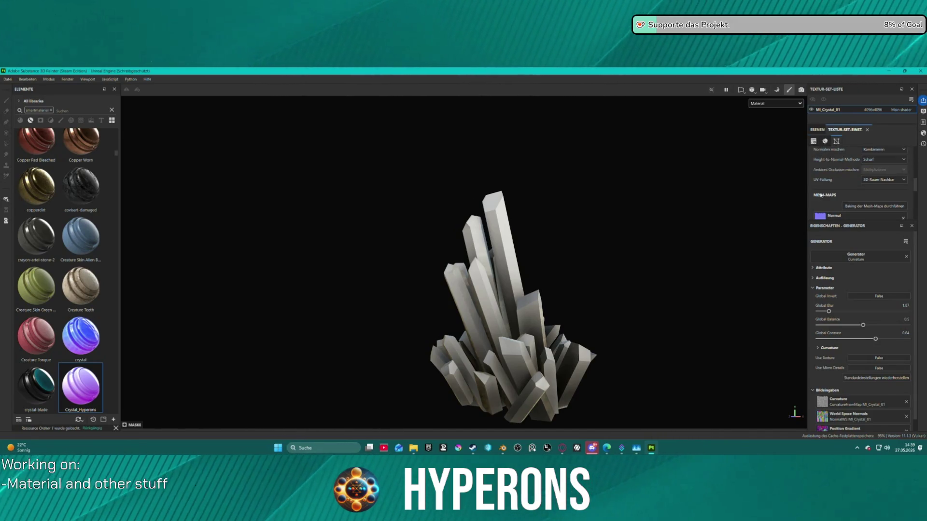
{"action": "scroll", "coordinate": [841, 199], "scroll_direction": "down", "scroll_amount": 2}
{"action": "scroll", "coordinate": [842, 200], "scroll_direction": "down", "scroll_amount": 5}
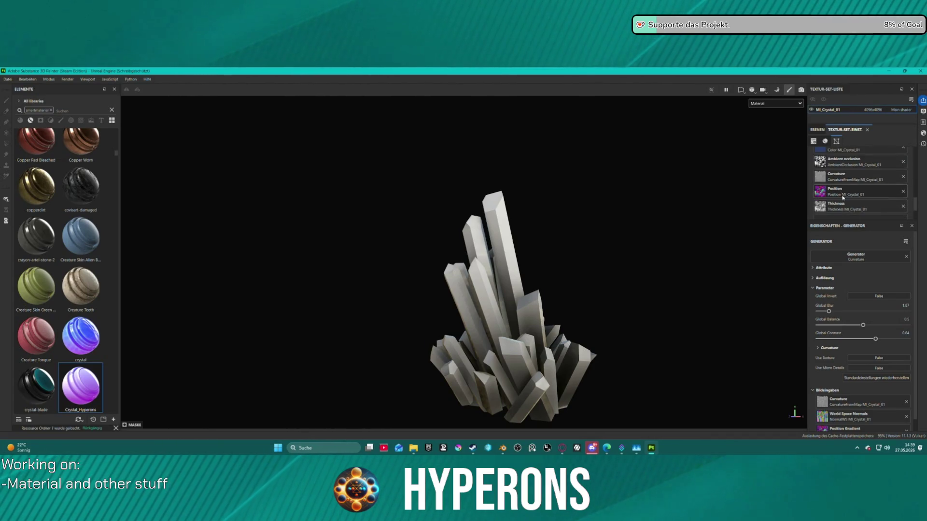
{"action": "scroll", "coordinate": [843, 199], "scroll_direction": "up", "scroll_amount": 15}
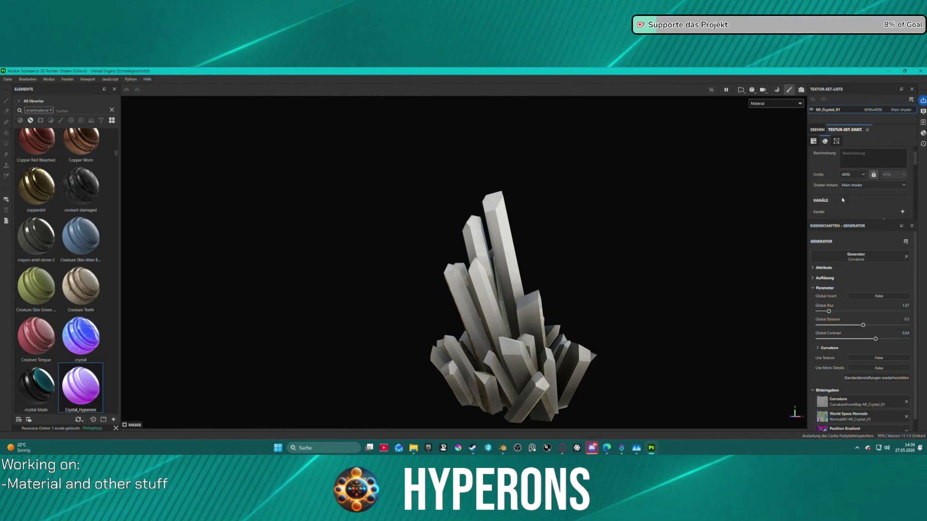
{"action": "left_click_drag", "start_coordinate": [840, 219], "coordinate": [840, 235]}
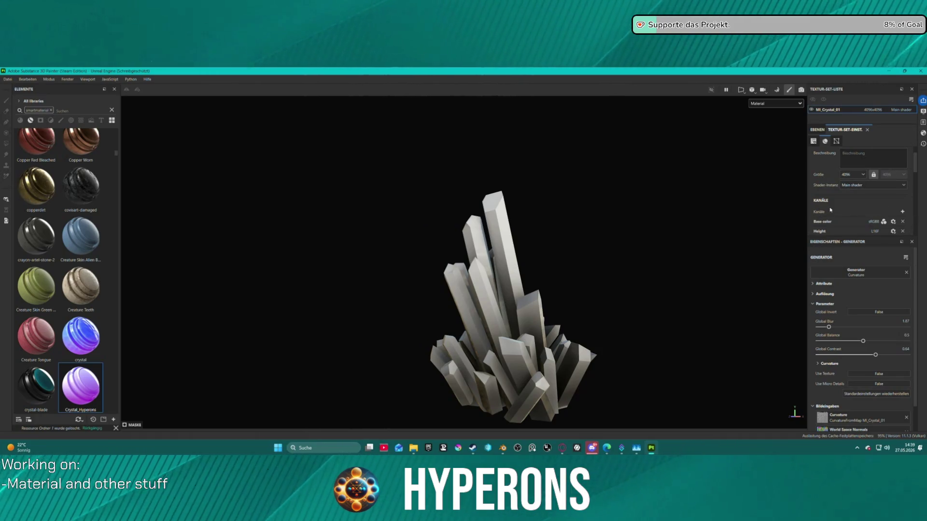
{"action": "scroll", "coordinate": [848, 215], "scroll_direction": "down", "scroll_amount": 2}
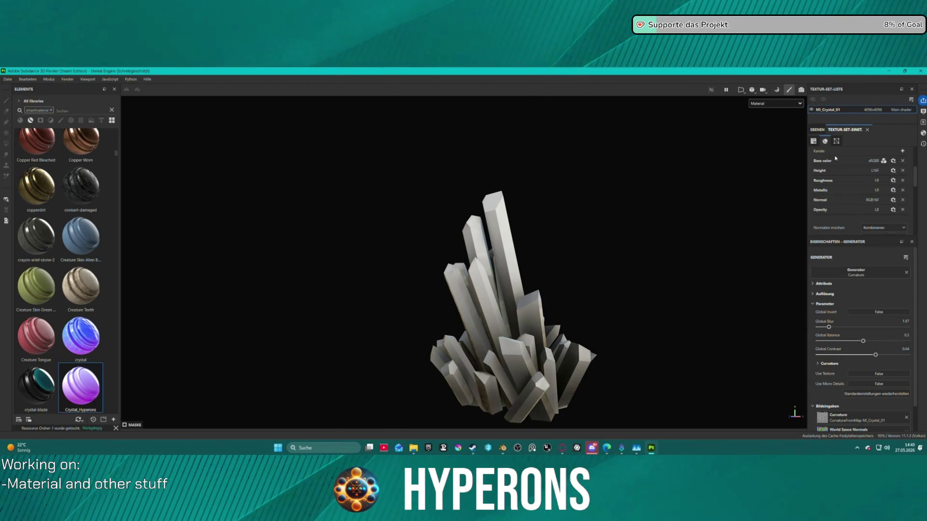
{"action": "left_click", "coordinate": [821, 131]}
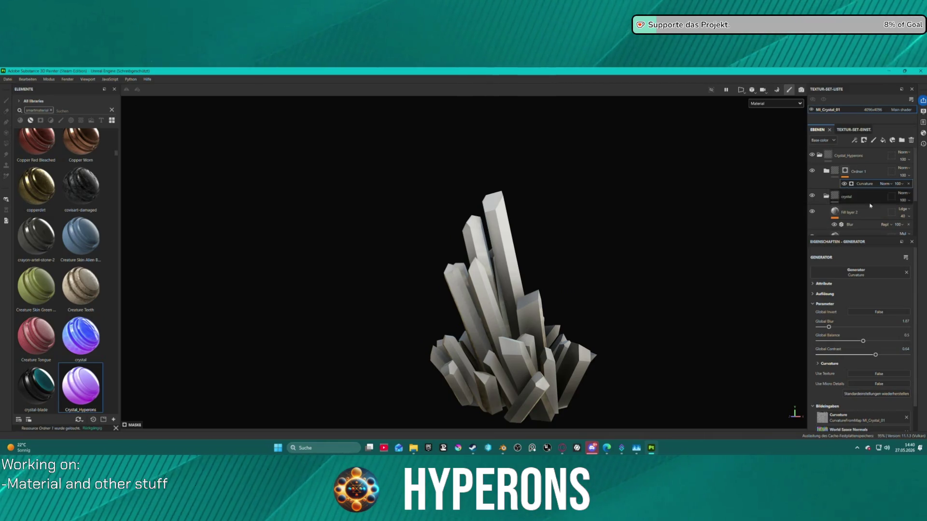
Show the Opacity channel in the viewport and lower the Curvature Global Contrast to 0.53.
{"action": "left_click", "coordinate": [772, 103]}
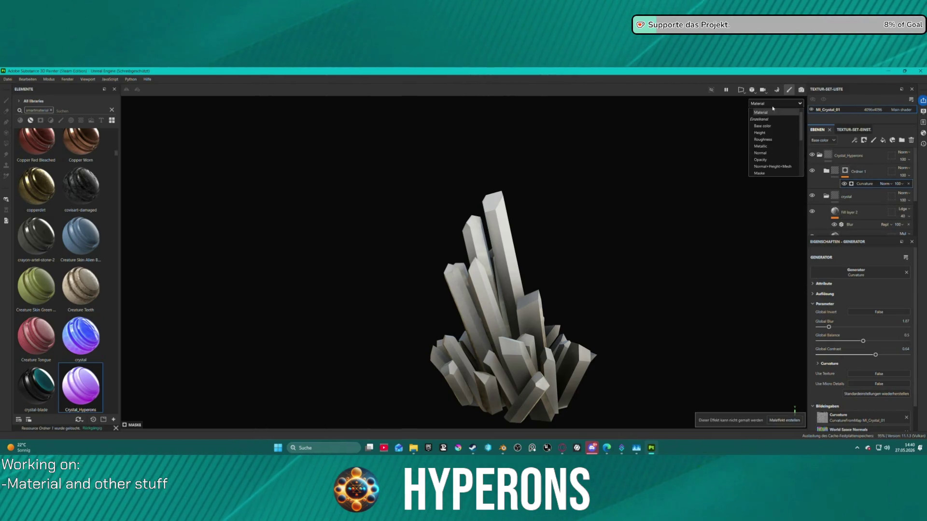
{"action": "left_click", "coordinate": [775, 159]}
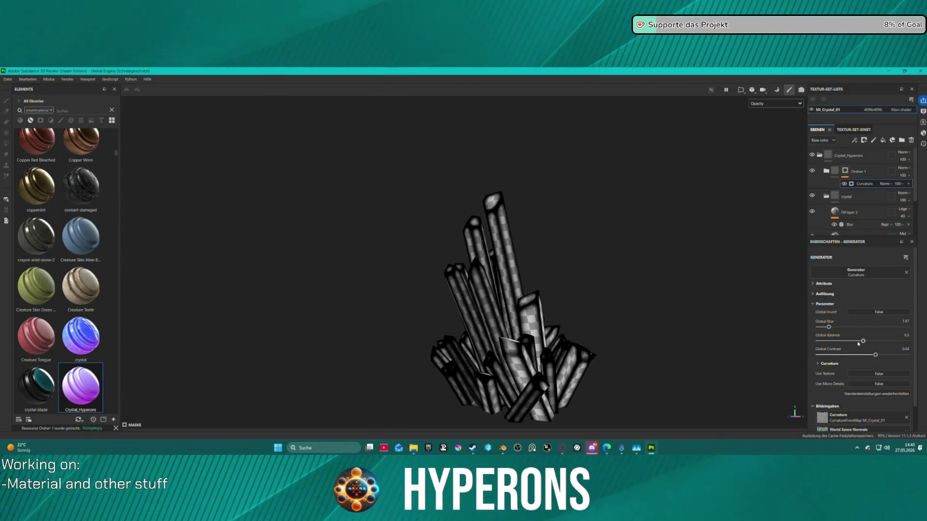
{"action": "mouse_move", "coordinate": [875, 355]}
{"action": "left_mouse_down"}
{"action": "mouse_move", "coordinate": [845, 343]}
{"action": "mouse_move", "coordinate": [867, 342]}
{"action": "mouse_move", "coordinate": [824, 329]}
{"action": "left_mouse_up"}
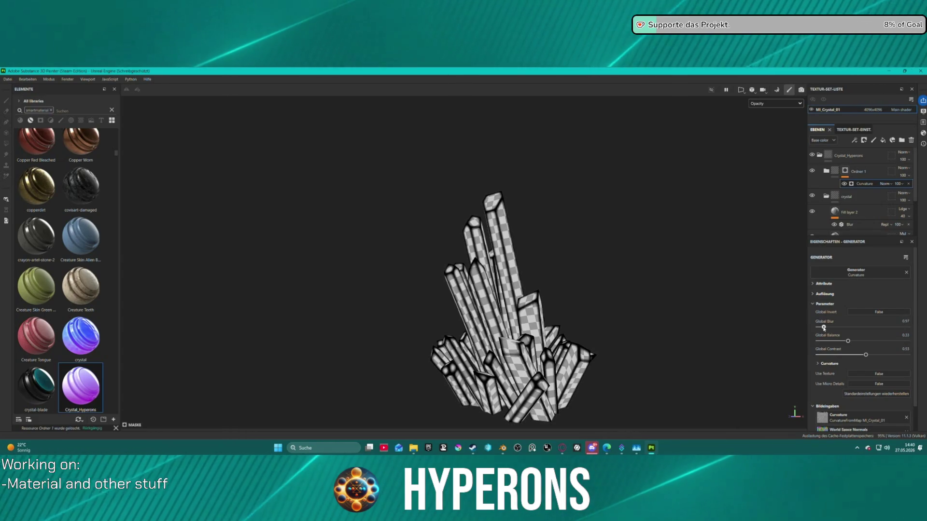
Open Export Textures and choose the A ACH TrimShim output template.
{"action": "left_click", "coordinate": [4, 79]}
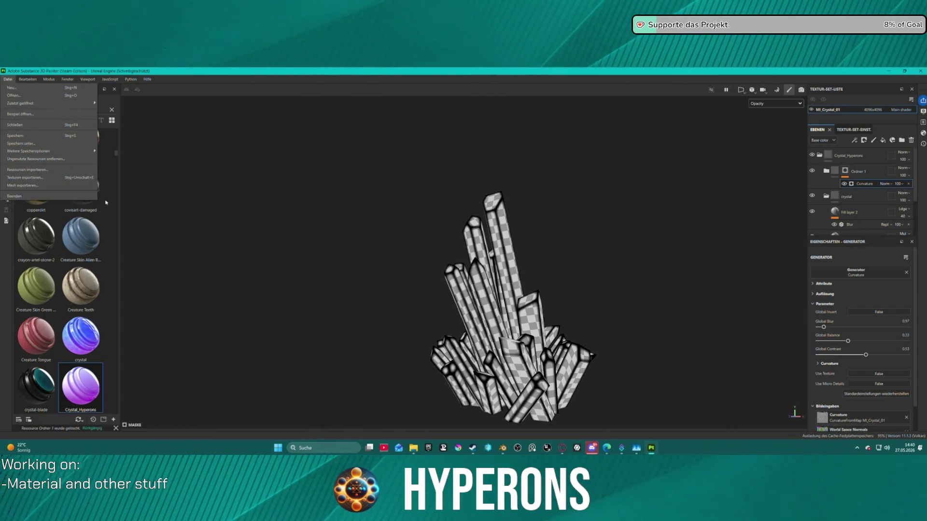
{"action": "left_click", "coordinate": [29, 178]}
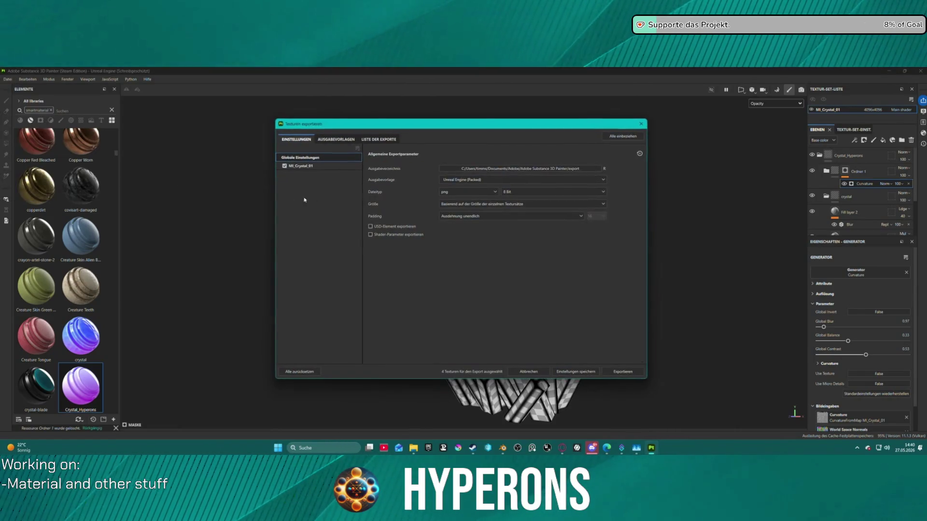
{"action": "left_click", "coordinate": [527, 180]}
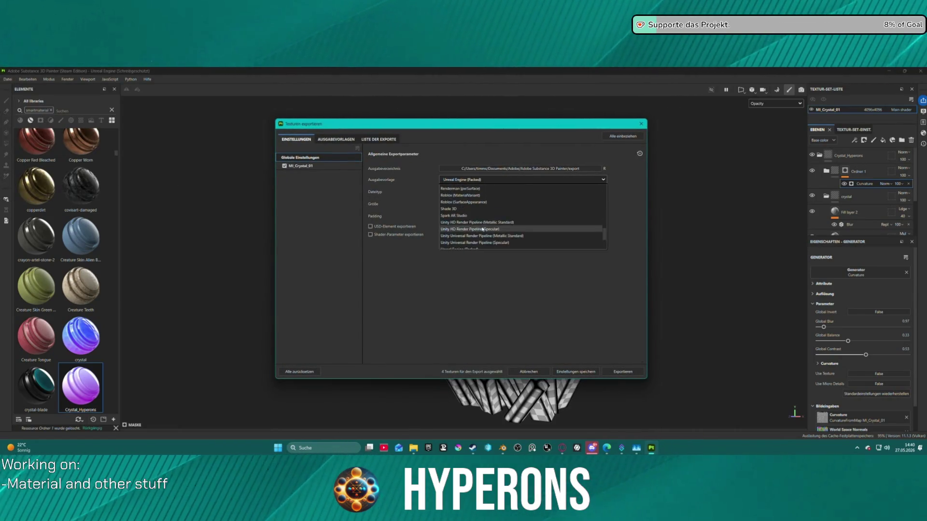
{"action": "scroll", "coordinate": [476, 203], "scroll_direction": "up", "scroll_amount": 5}
{"action": "scroll", "coordinate": [476, 195], "scroll_direction": "up", "scroll_amount": 2}
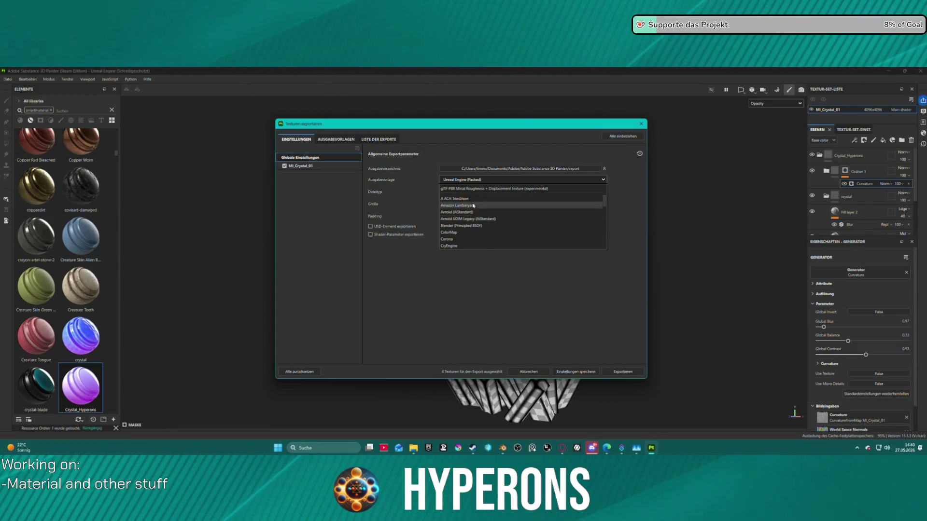
{"action": "left_click", "coordinate": [475, 219]}
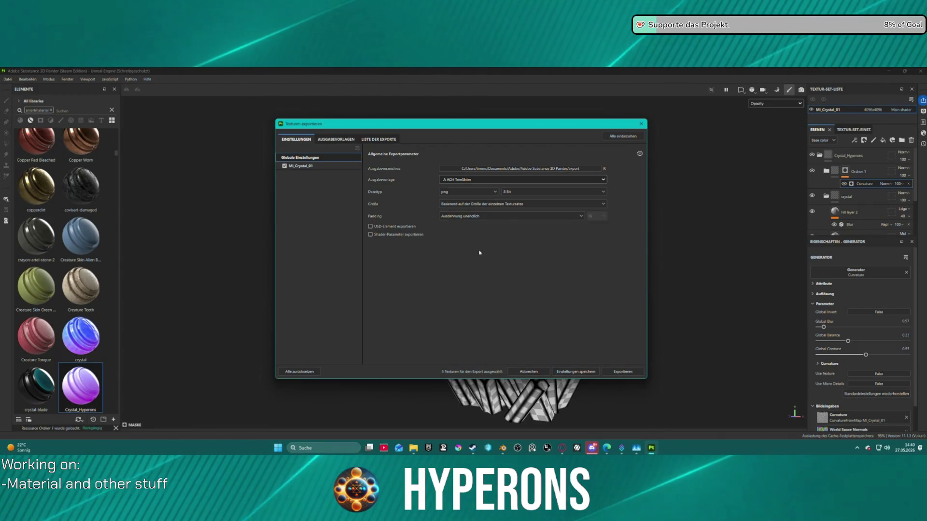
Review the template's output maps and export the Color, Normal, ACH, Height and Alpha PNGs.
{"action": "left_click", "coordinate": [330, 140]}
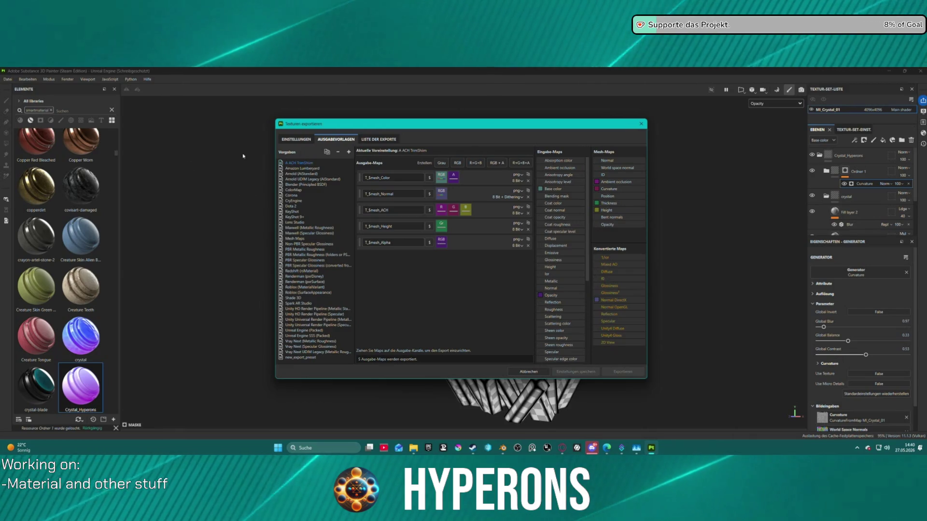
{"action": "left_click", "coordinate": [294, 139]}
{"action": "left_click", "coordinate": [335, 139]}
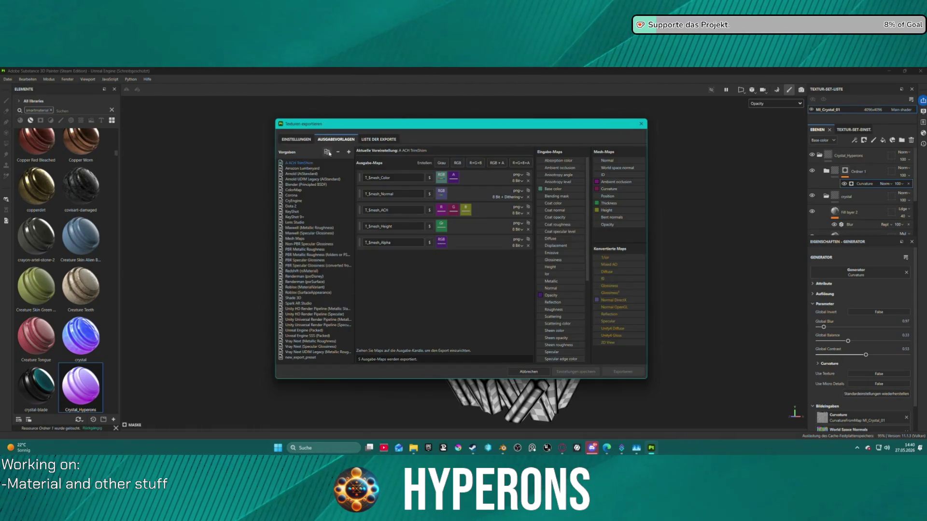
{"action": "left_click", "coordinate": [296, 140]}
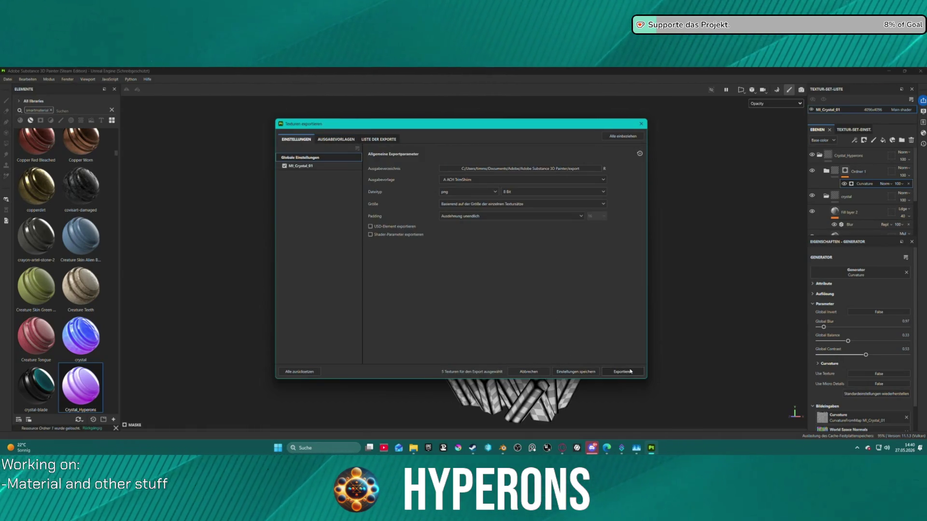
{"action": "left_click", "coordinate": [630, 371]}
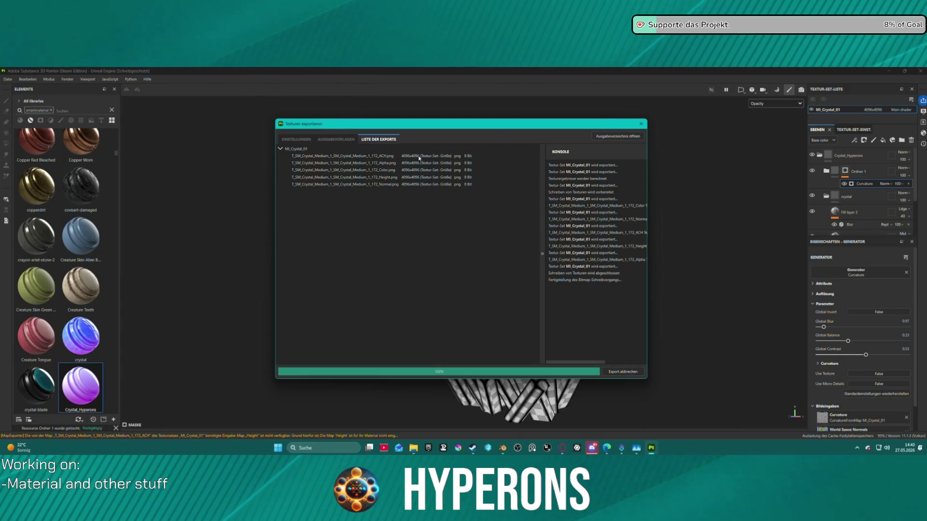
{"action": "left_click", "coordinate": [640, 125]}
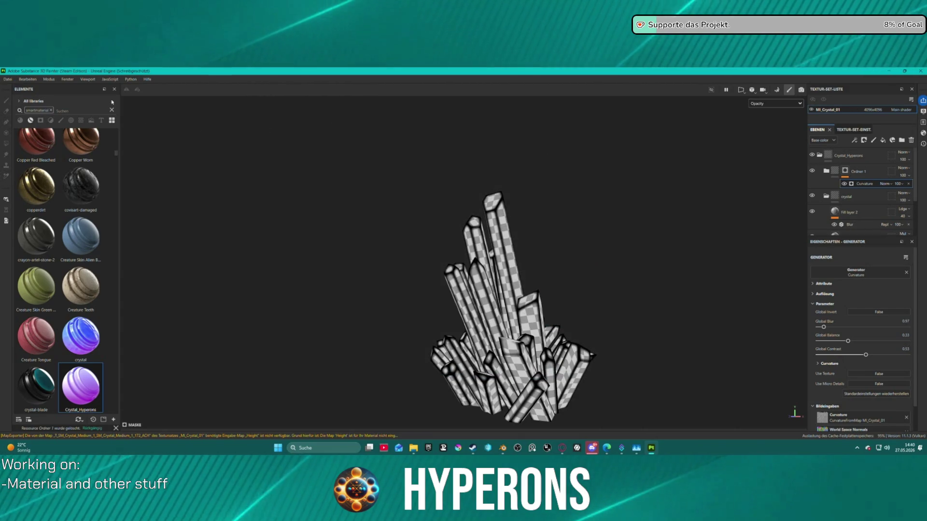
Begin a new project, keeping colour management on Alte Version.
{"action": "left_click", "coordinate": [8, 79]}
{"action": "left_click", "coordinate": [12, 88]}
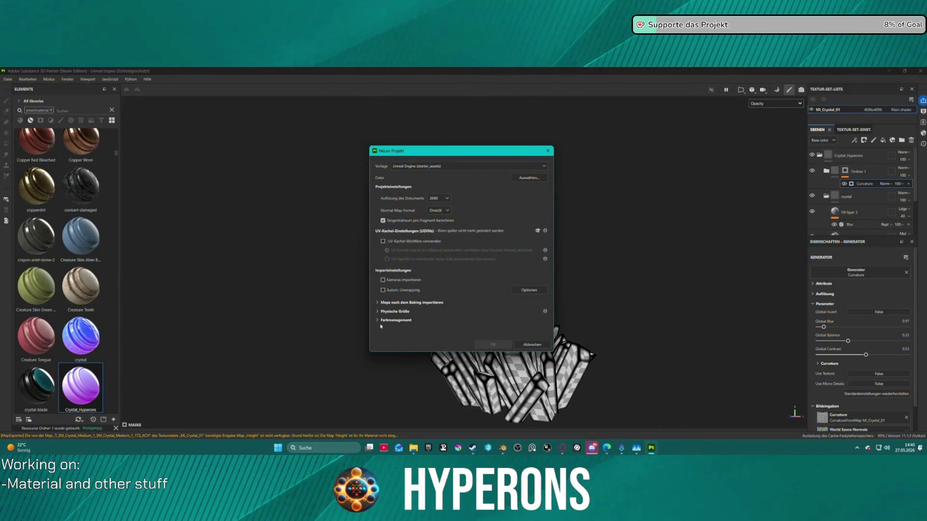
{"action": "left_click", "coordinate": [379, 320]}
{"action": "scroll", "coordinate": [430, 322], "scroll_direction": "down", "scroll_amount": 2}
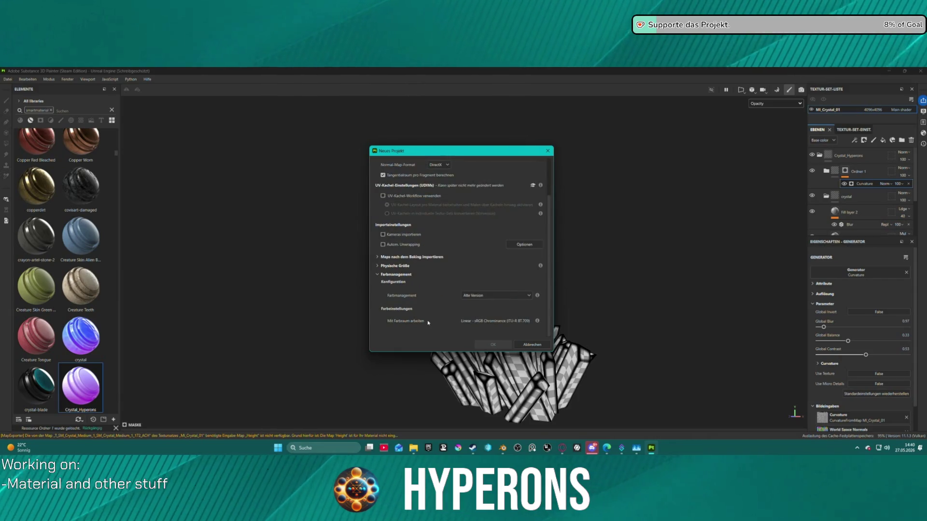
{"action": "left_click", "coordinate": [494, 296]}
{"action": "left_click", "coordinate": [494, 298]}
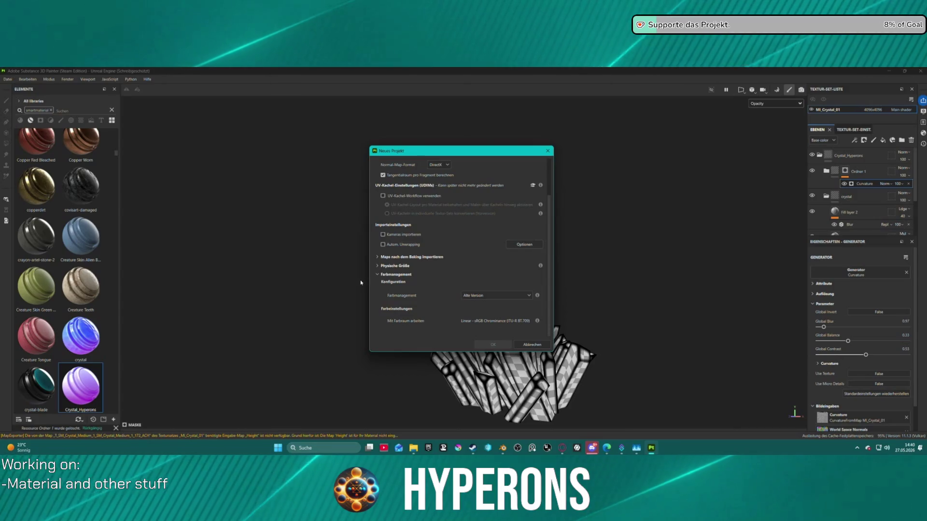
{"action": "left_click", "coordinate": [378, 276]}
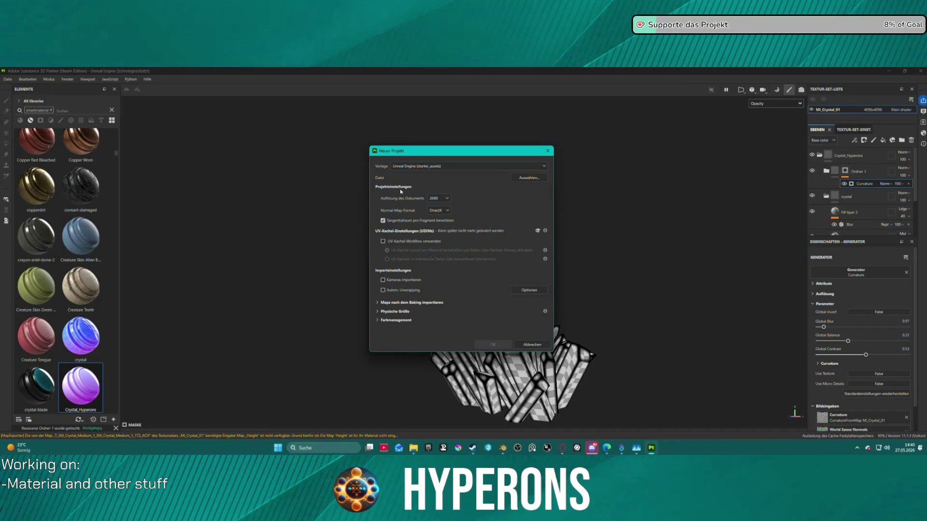
Create an Unreal Engine 4096 project with SM_Crystal_Medium_3, tangent space per fragment off.
{"action": "left_click", "coordinate": [432, 166]}
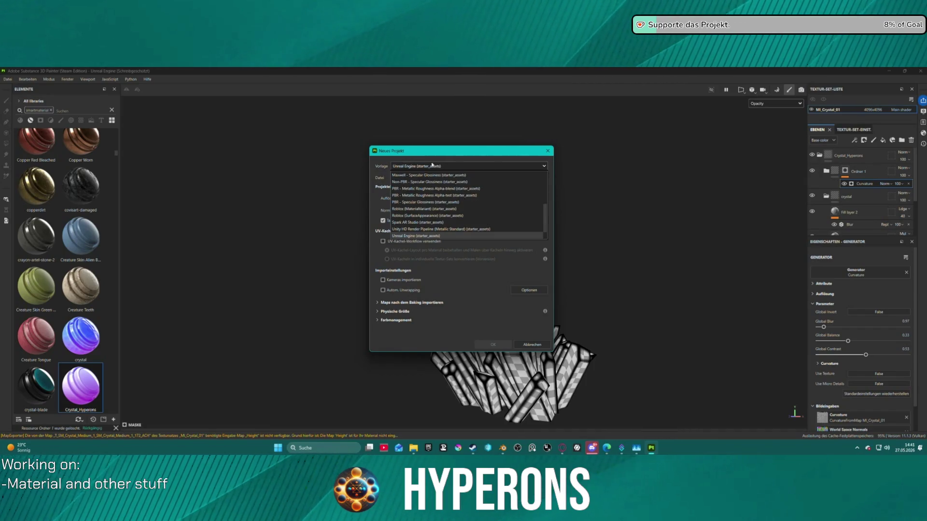
{"action": "left_click", "coordinate": [457, 167]}
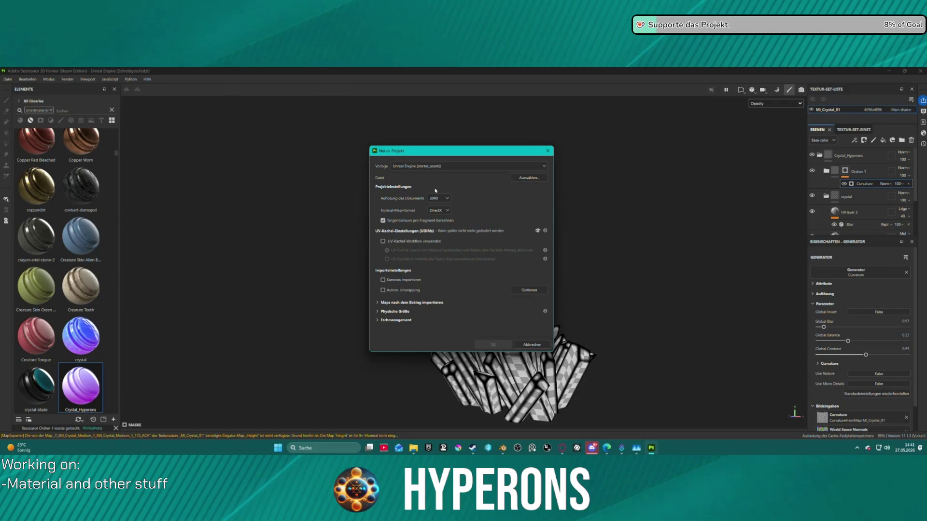
{"action": "left_click", "coordinate": [383, 220]}
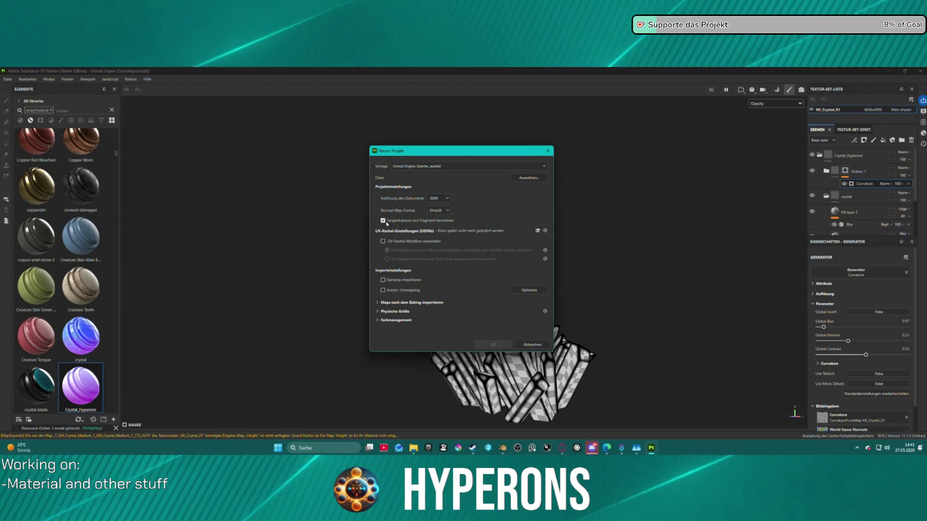
{"action": "left_click", "coordinate": [442, 198]}
{"action": "left_click", "coordinate": [439, 241]}
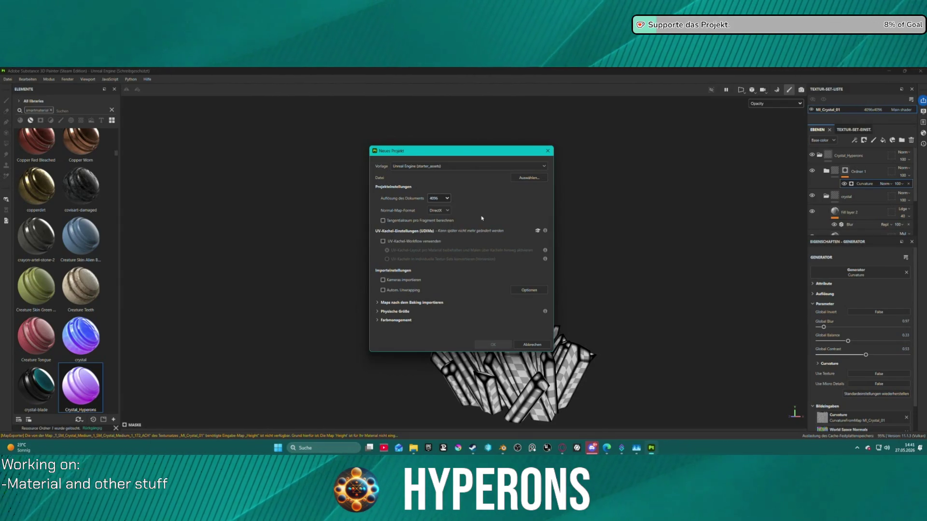
{"action": "left_click", "coordinate": [528, 178]}
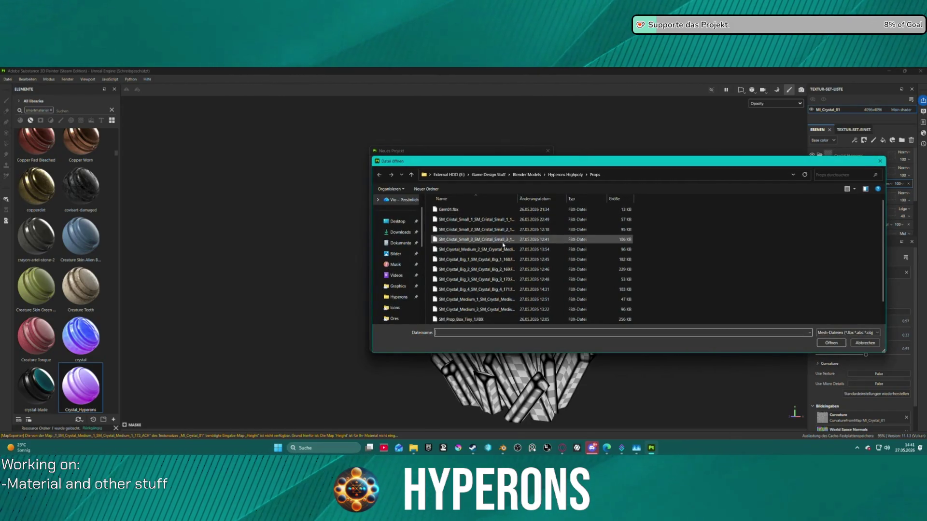
{"action": "left_click", "coordinate": [496, 309]}
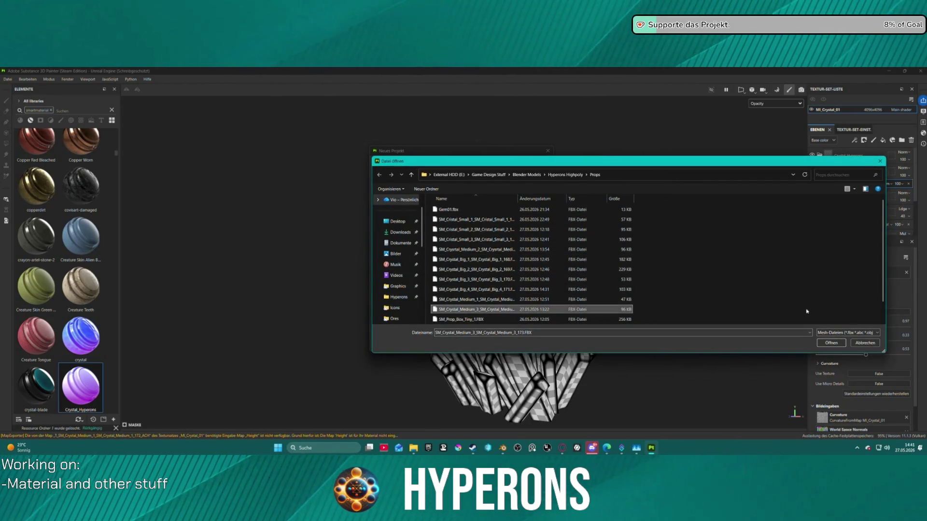
{"action": "left_click", "coordinate": [831, 342]}
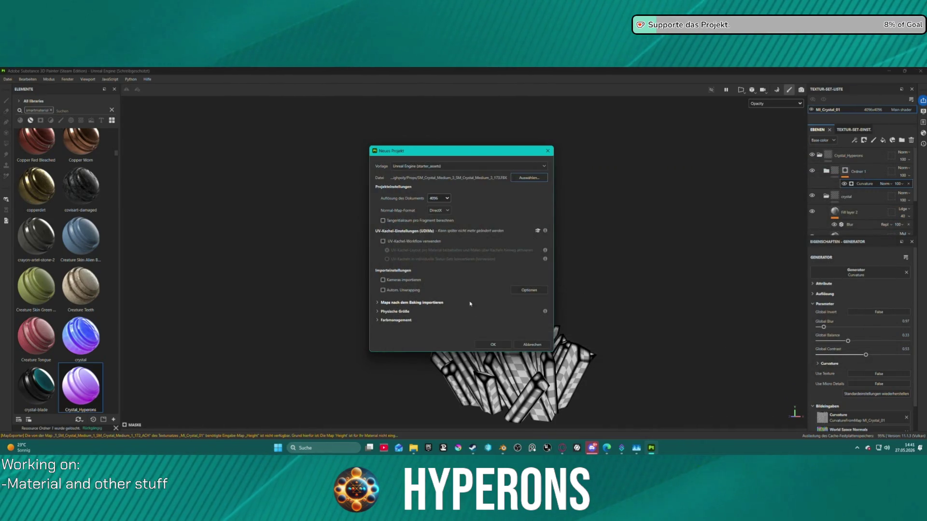
{"action": "left_click", "coordinate": [494, 345]}
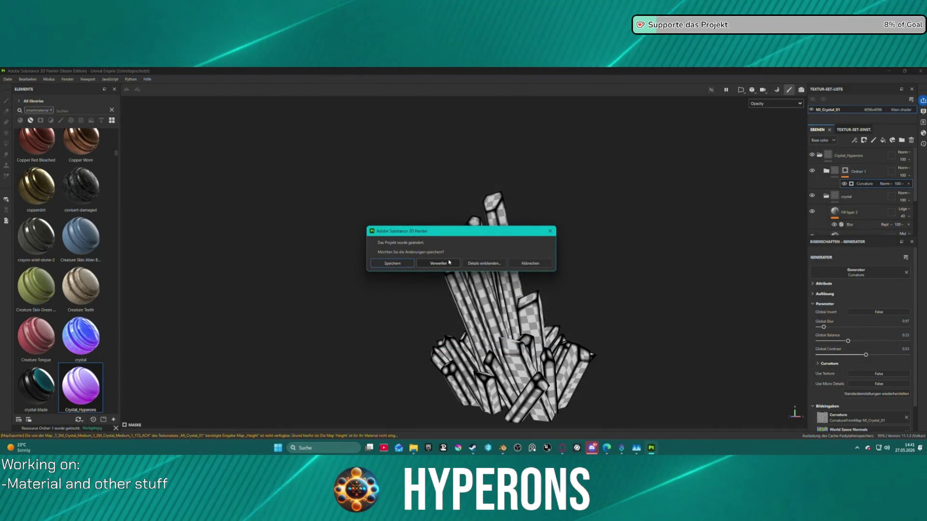
Save the previous project as Crystal9.spp.
{"action": "left_click", "coordinate": [393, 263]}
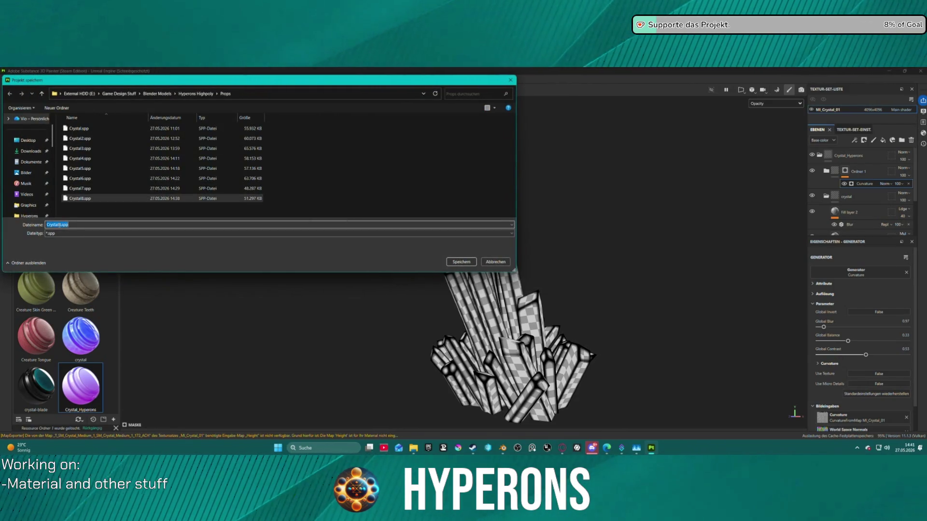
{"action": "type", "text": "9"}
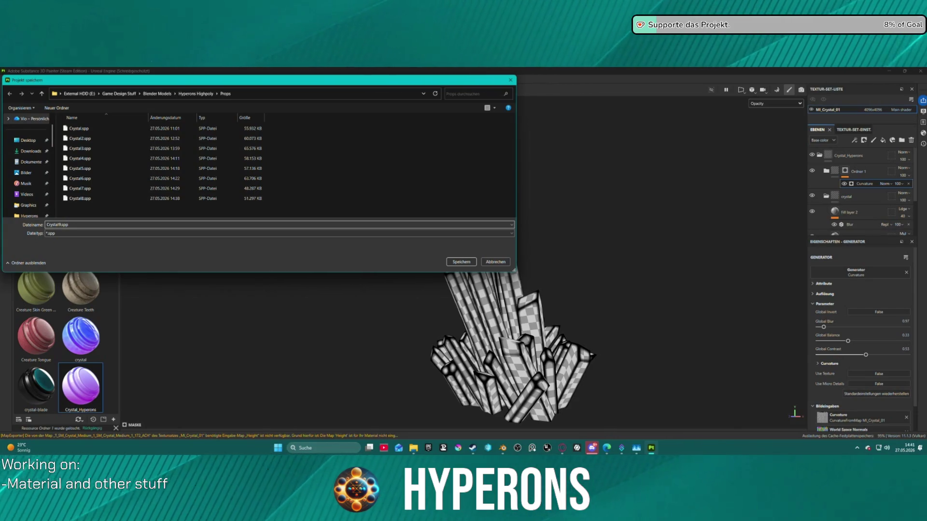
{"action": "left_click", "coordinate": [461, 262]}
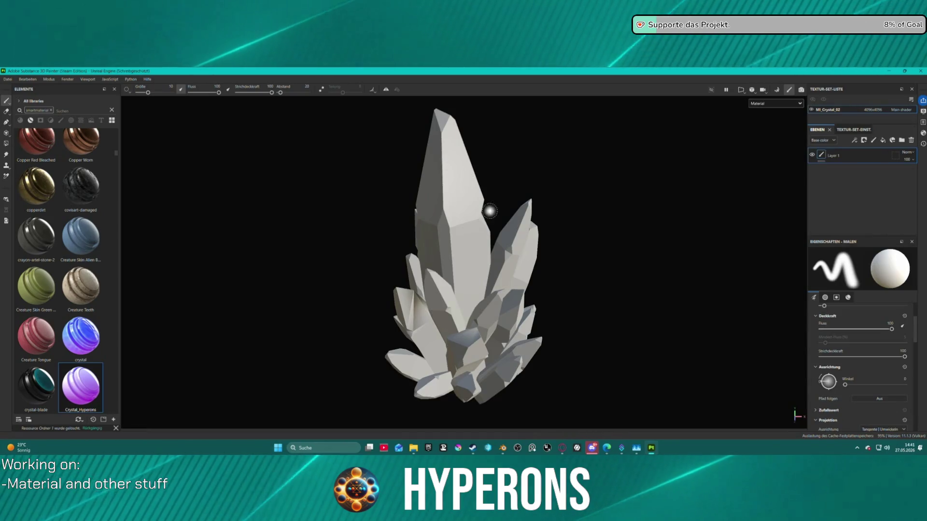
Bake MI_Crystal_02's mesh maps with curvature from the normal map at details 0.54.
{"action": "mouse_move", "coordinate": [557, 248]}
{"action": "left_mouse_down", "text": "alt"}
{"action": "mouse_move", "coordinate": [509, 223]}
{"action": "mouse_move", "coordinate": [502, 241]}
{"action": "mouse_move", "coordinate": [499, 219]}
{"action": "mouse_move", "coordinate": [514, 236]}
{"action": "left_mouse_up", "text": "alt"}
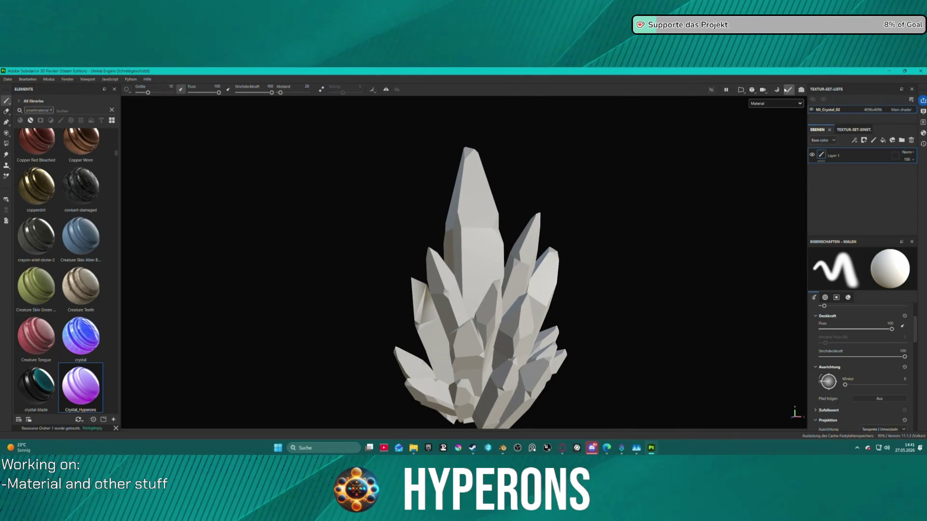
{"action": "left_click", "coordinate": [777, 90]}
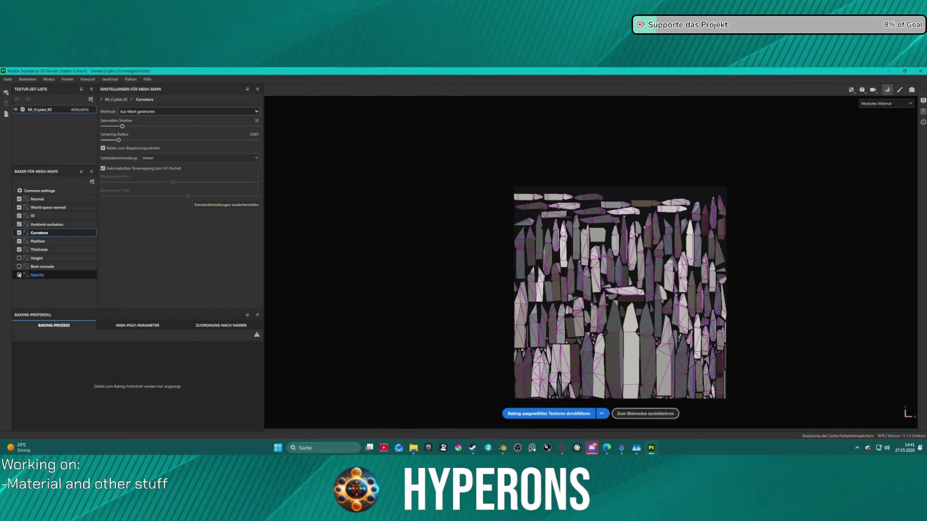
{"action": "left_click", "coordinate": [144, 112]}
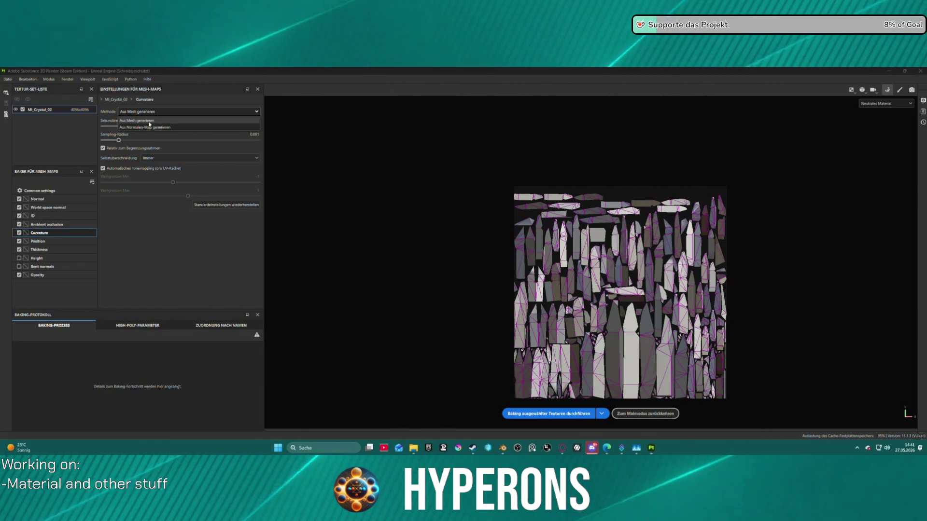
{"action": "left_click", "coordinate": [145, 127]}
{"action": "left_click_drag", "start_coordinate": [181, 126], "coordinate": [187, 126]}
{"action": "left_click", "coordinate": [569, 414]}
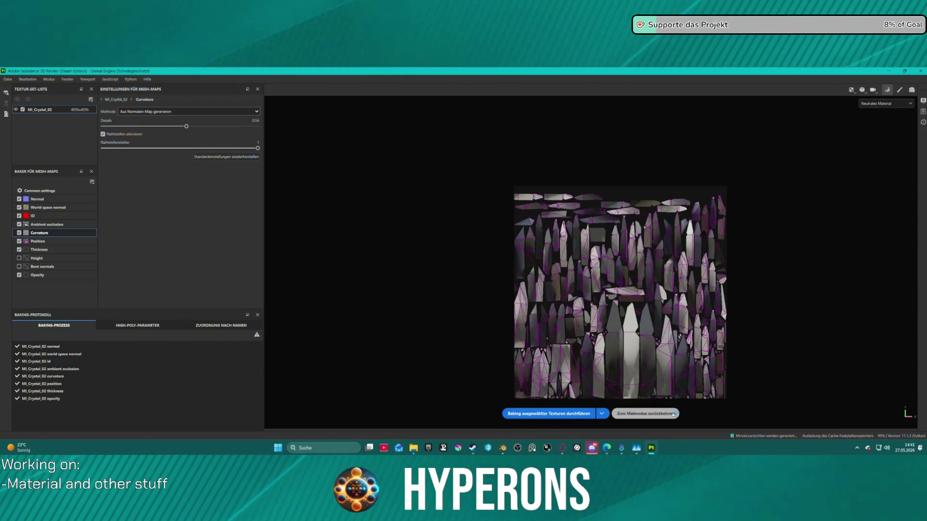
{"action": "left_click", "coordinate": [673, 414]}
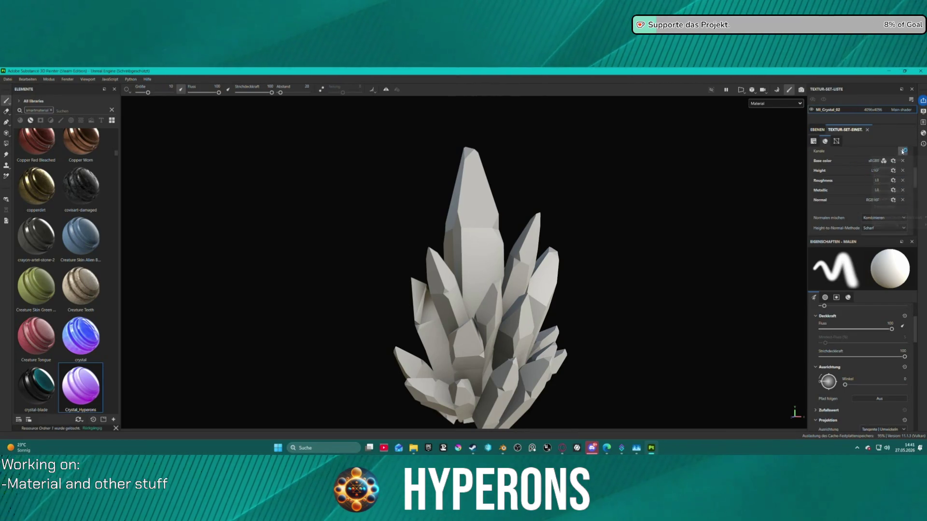
Add an Opacity channel and apply Crystal_Hyperons to the MI_Crystal_02 crystal.
{"action": "left_click", "coordinate": [902, 151]}
{"action": "mouse_move", "coordinate": [897, 218]}
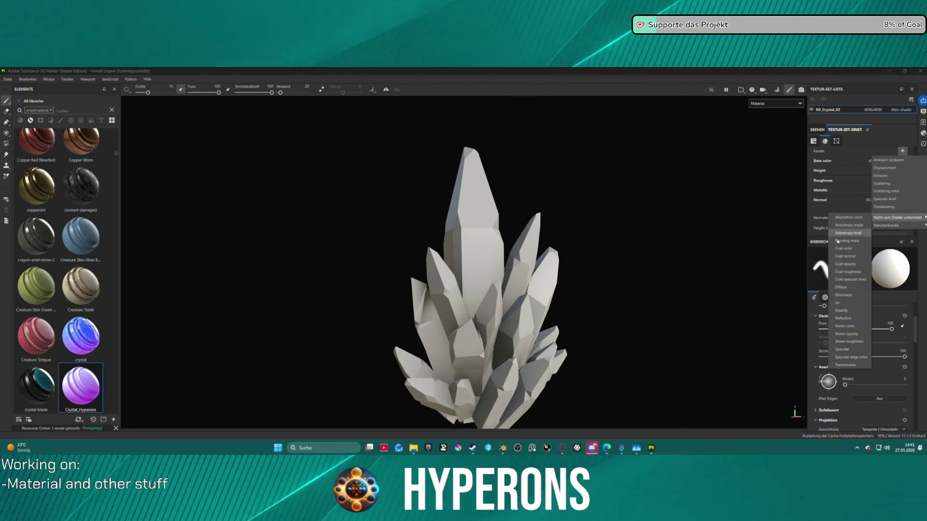
{"action": "left_click", "coordinate": [849, 311]}
{"action": "mouse_move", "coordinate": [80, 386]}
{"action": "left_mouse_down"}
{"action": "mouse_move", "coordinate": [232, 320]}
{"action": "mouse_move", "coordinate": [465, 273]}
{"action": "left_mouse_up"}
Delete empty Layer 1 and select the Curvature generator in Ordner 1.
{"action": "left_click", "coordinate": [823, 129]}
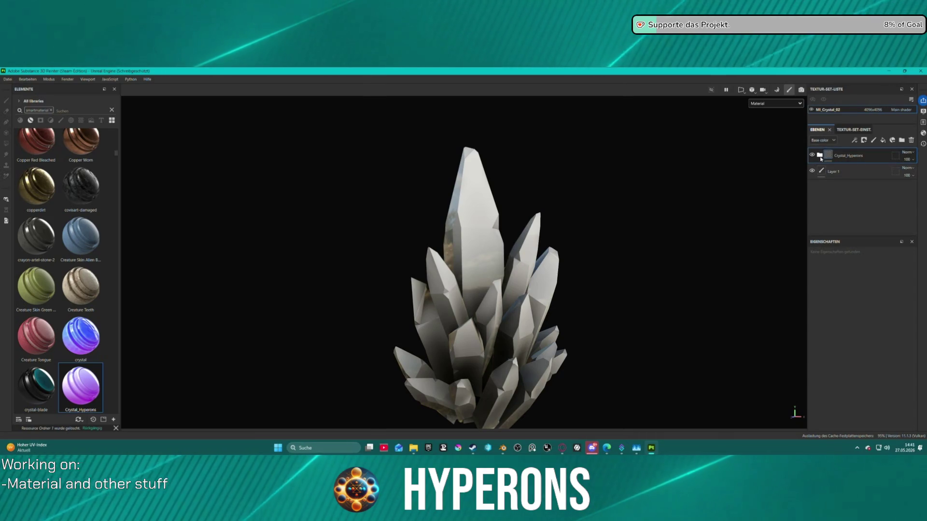
{"action": "left_click", "coordinate": [913, 142]}
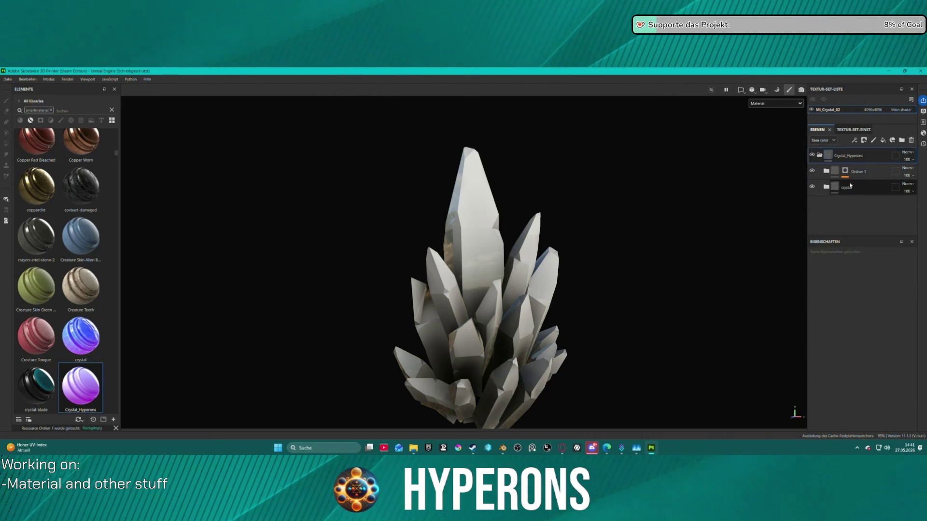
{"action": "scroll", "coordinate": [584, 333], "scroll_direction": "down", "scroll_amount": 5}
{"action": "mouse_move", "coordinate": [583, 332]}
{"action": "left_mouse_down", "text": "alt"}
{"action": "mouse_move", "coordinate": [564, 288]}
{"action": "mouse_move", "coordinate": [432, 304]}
{"action": "mouse_move", "coordinate": [550, 299]}
{"action": "left_mouse_up", "text": "alt"}
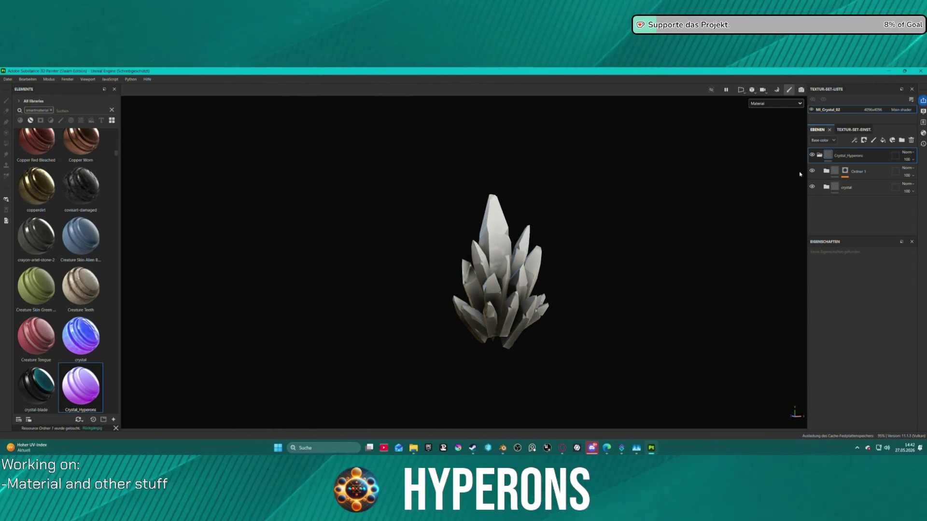
{"action": "left_click", "coordinate": [826, 172]}
{"action": "left_click", "coordinate": [864, 183]}
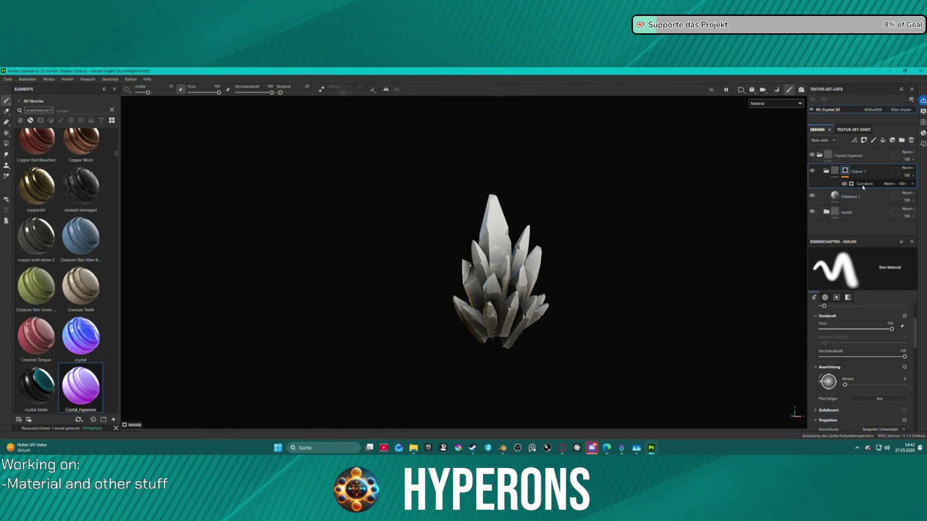
Preview Opacity and set the curvature mask's Global Blur to 0 and Global Contrast to 1.
{"action": "left_click", "coordinate": [775, 104]}
{"action": "left_click", "coordinate": [779, 162]}
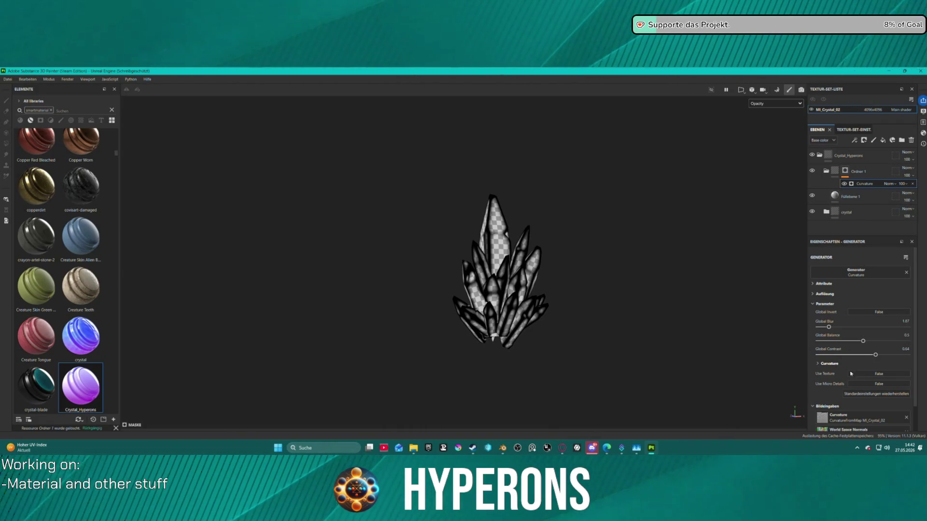
{"action": "left_click_drag", "start_coordinate": [828, 327], "coordinate": [845, 343]}
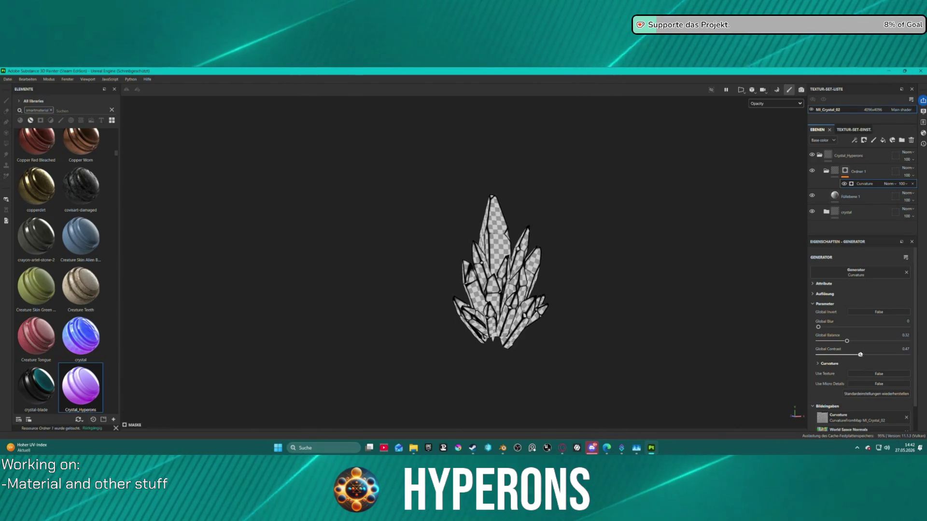
{"action": "left_click_drag", "start_coordinate": [841, 355], "coordinate": [907, 355]}
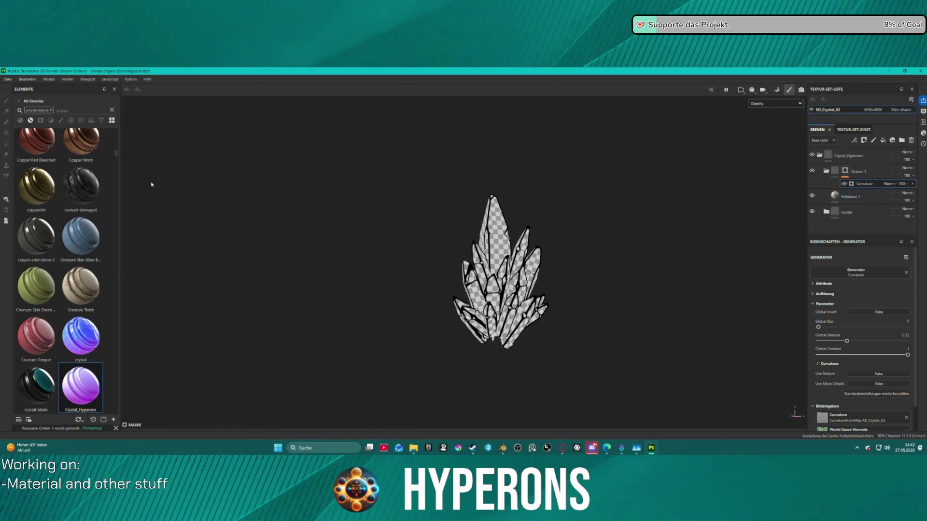
{"action": "left_click", "coordinate": [4, 73]}
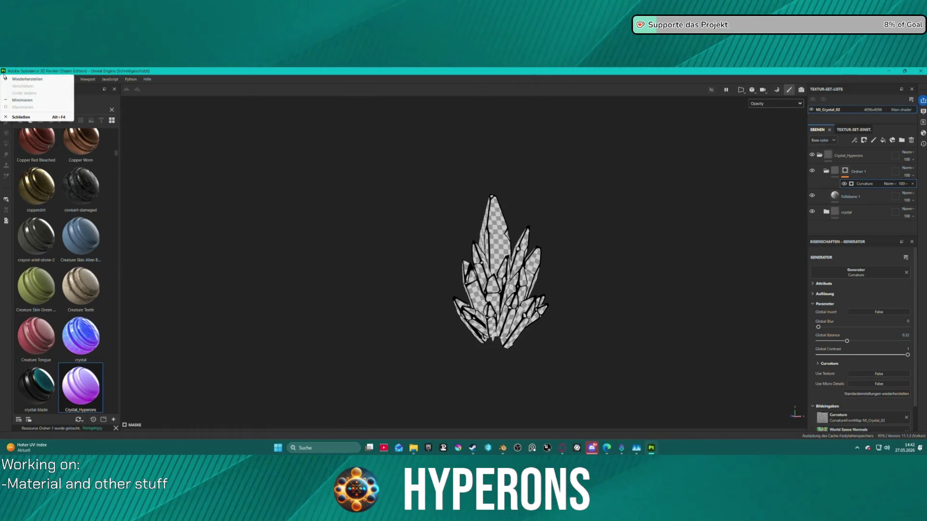
{"action": "left_click", "coordinate": [283, 78]}
{"action": "left_click", "coordinate": [7, 80]}
Export MI_Crystal_02's ACH, Alpha, Color, Height and Normal PNGs with the A ACH TrimShim preset.
{"action": "left_click", "coordinate": [29, 177]}
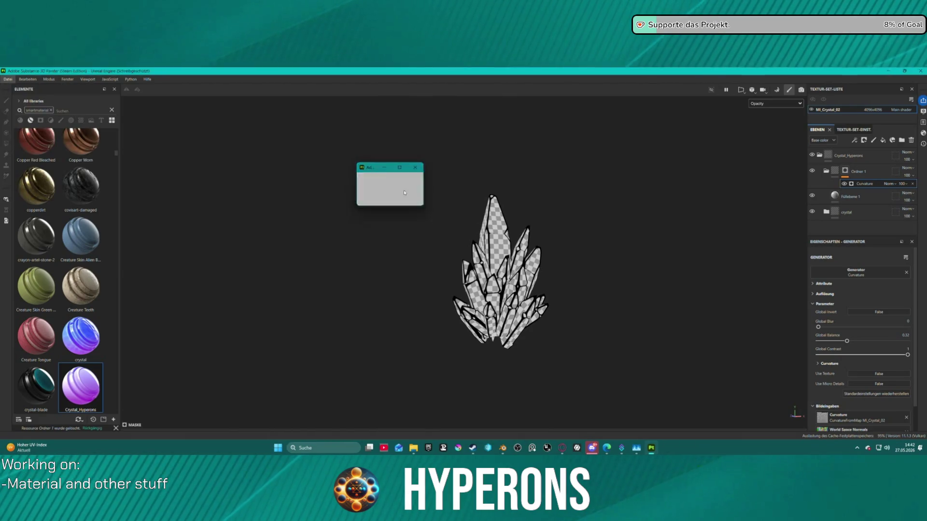
{"action": "left_click", "coordinate": [502, 180]}
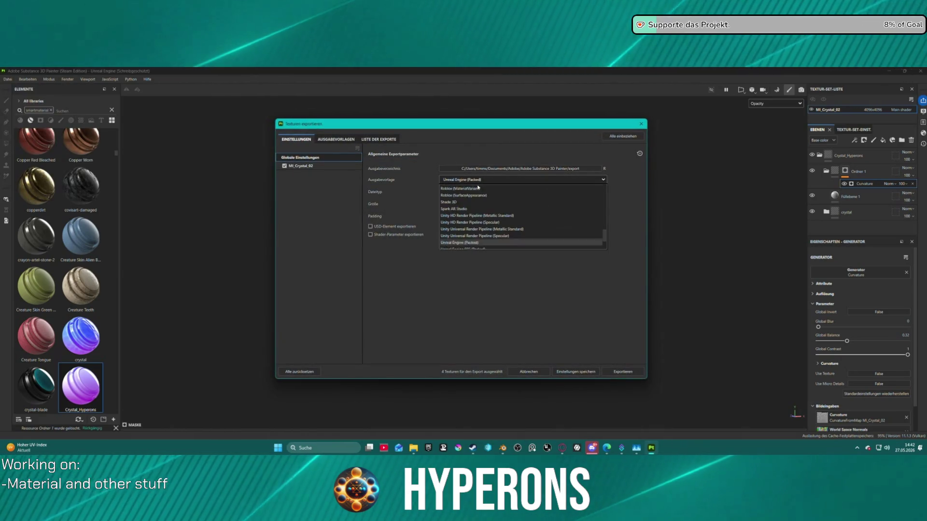
{"action": "scroll", "coordinate": [496, 208], "scroll_direction": "up", "scroll_amount": 5}
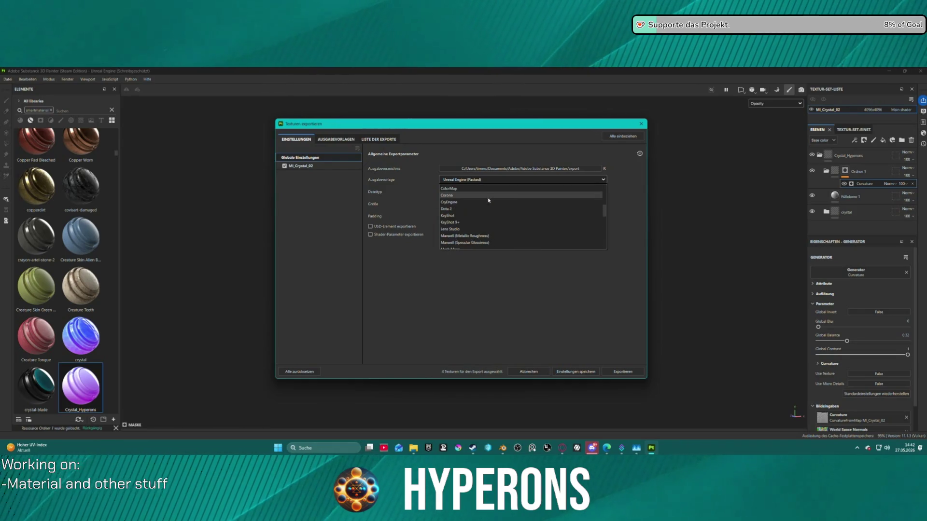
{"action": "left_click", "coordinate": [502, 246]}
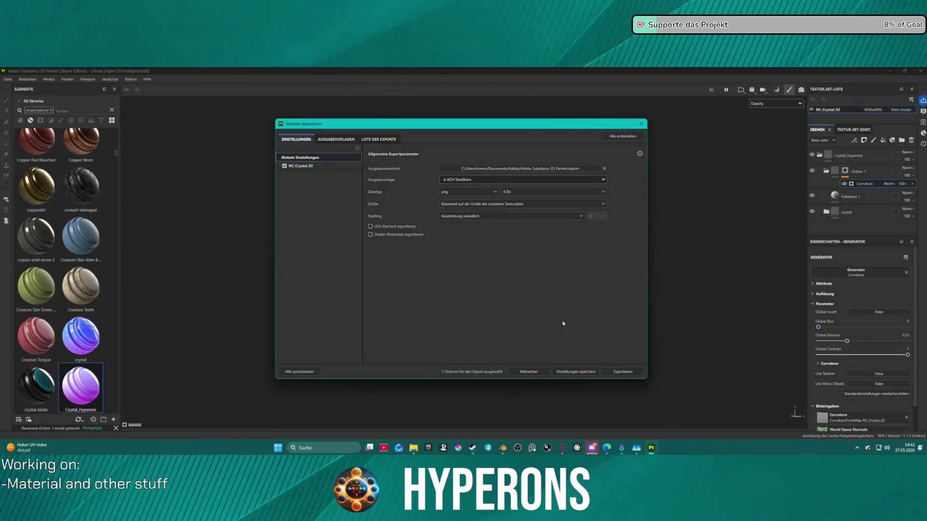
{"action": "left_click", "coordinate": [630, 372]}
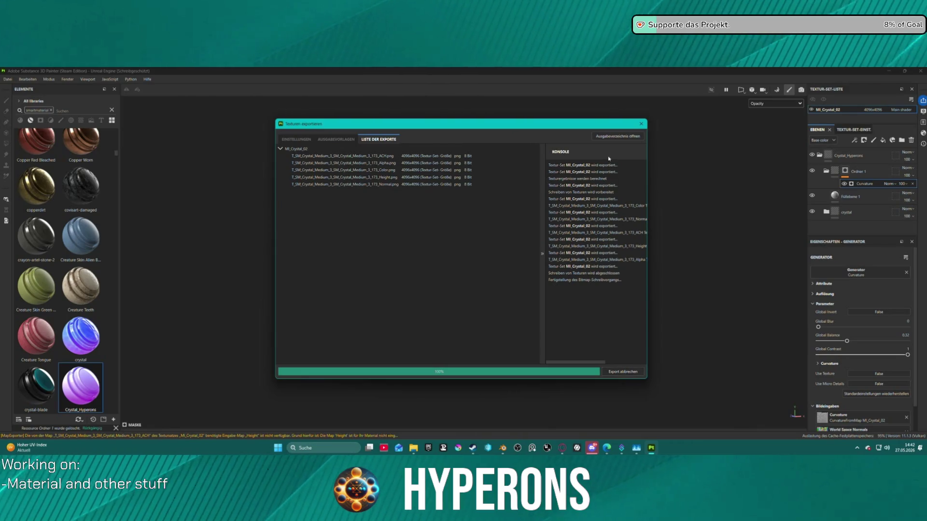
{"action": "left_click", "coordinate": [615, 137]}
{"action": "left_click", "coordinate": [641, 124]}
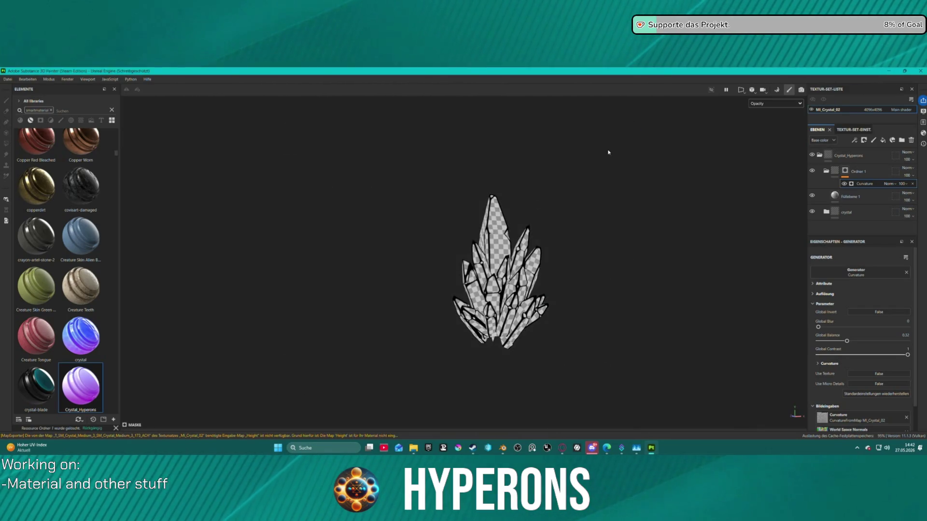
Close the export window, save the Painter project as Crystal10.spp, and return to Blender.
{"action": "key", "text": "ctrl+w"}
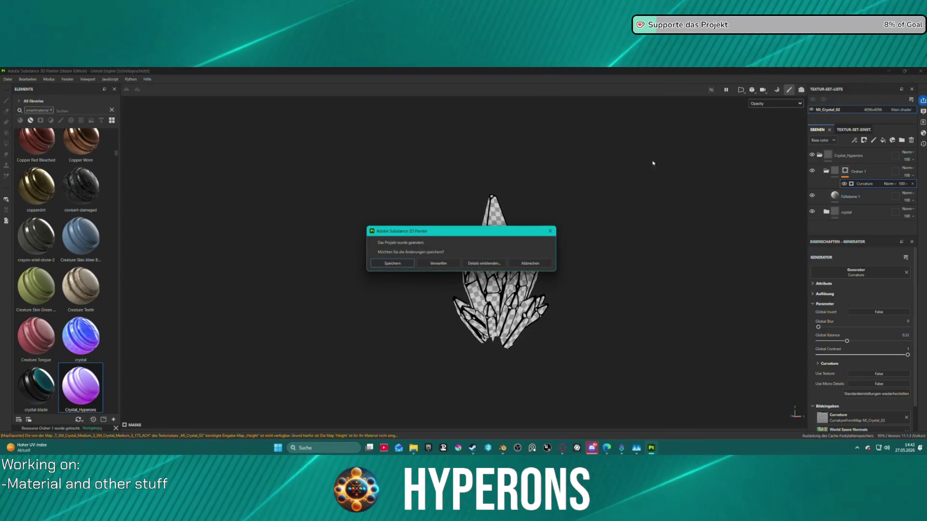
{"action": "left_click", "coordinate": [391, 263]}
{"action": "left_click", "coordinate": [80, 208]}
{"action": "left_click", "coordinate": [59, 225]}
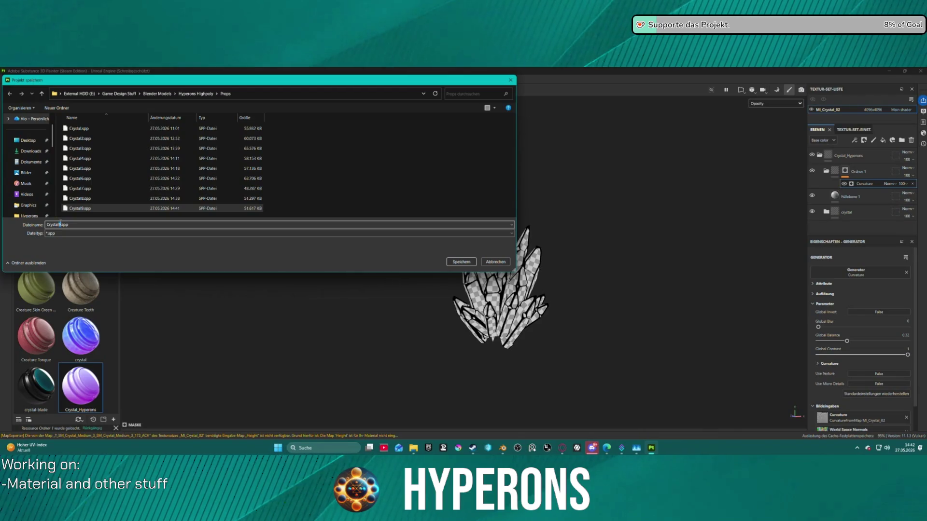
{"action": "type", "text": "10"}
{"action": "key", "text": "Return"}
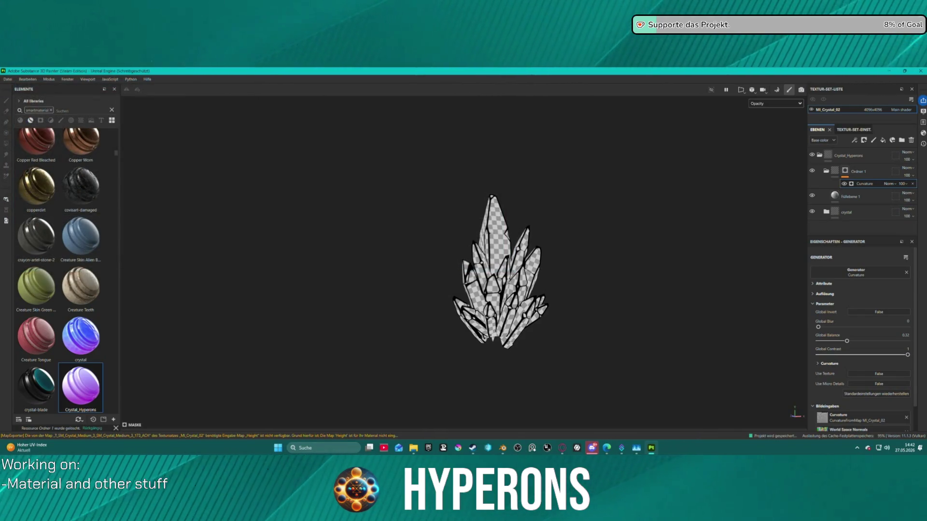
{"action": "key", "text": "alt+Tab"}
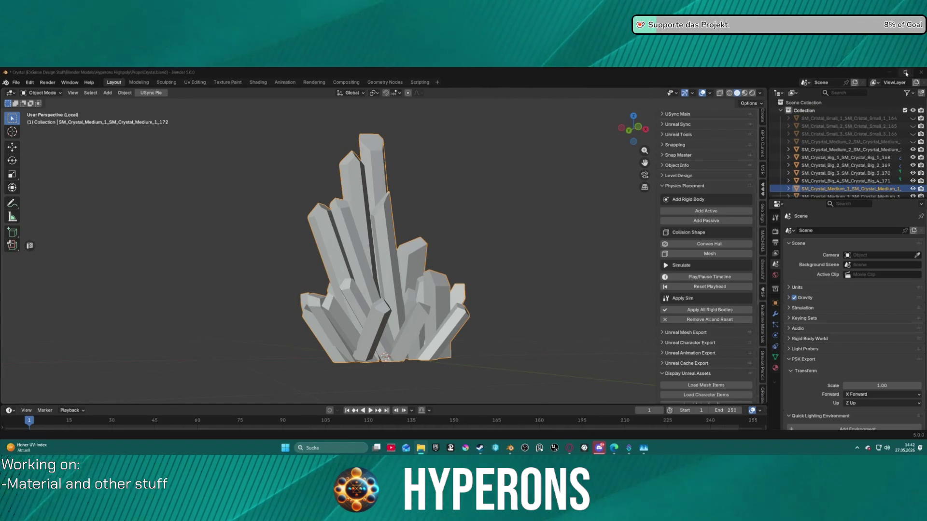
Close Blender saving Crystal.blend, launch the Hyperons 5.7 project, and bring Steam forward.
{"action": "left_click", "coordinate": [921, 72]}
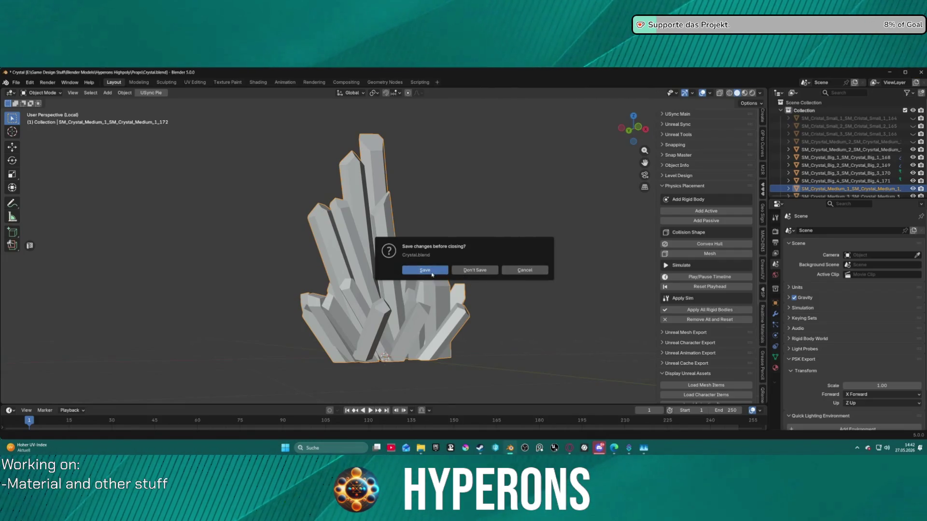
{"action": "left_click", "coordinate": [432, 274]}
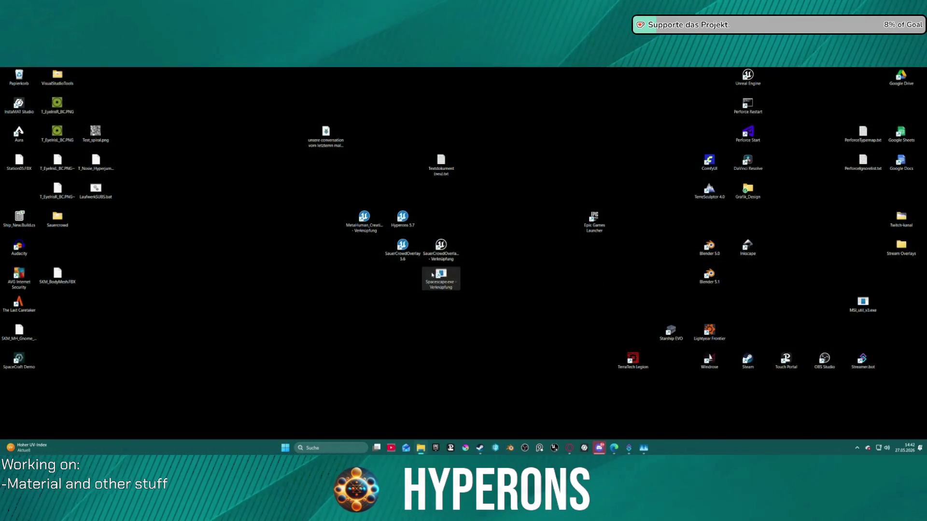
{"action": "double_click", "coordinate": [411, 221]}
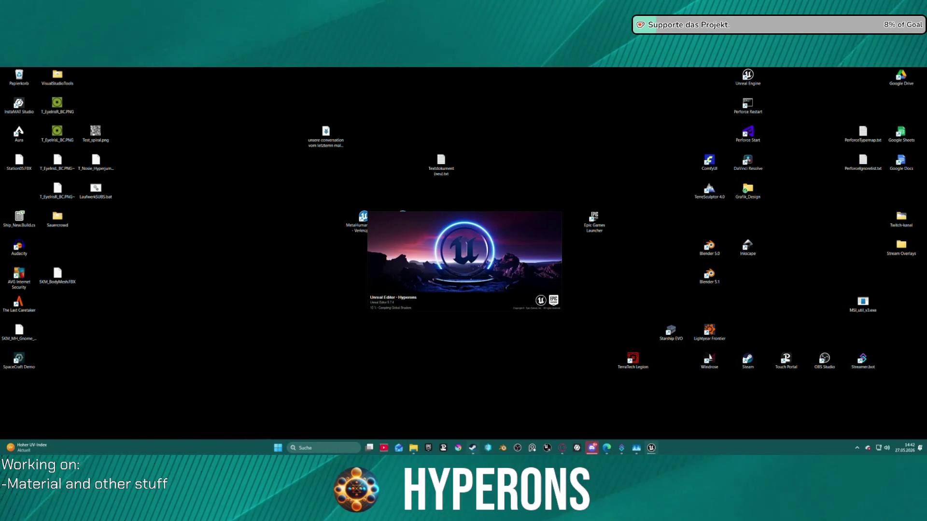
{"action": "left_click", "coordinate": [472, 448]}
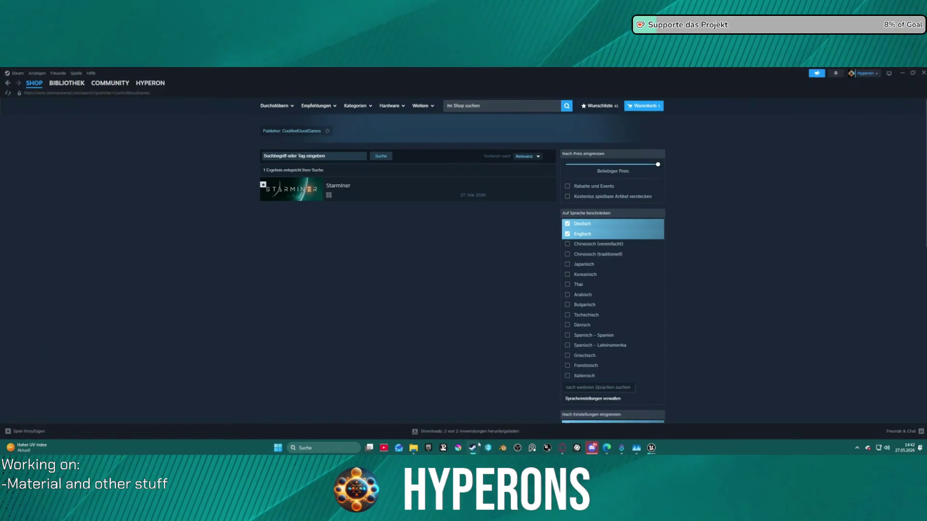
Open the Starminer store page and view its fourth and fifth screenshots.
{"action": "left_click", "coordinate": [295, 187]}
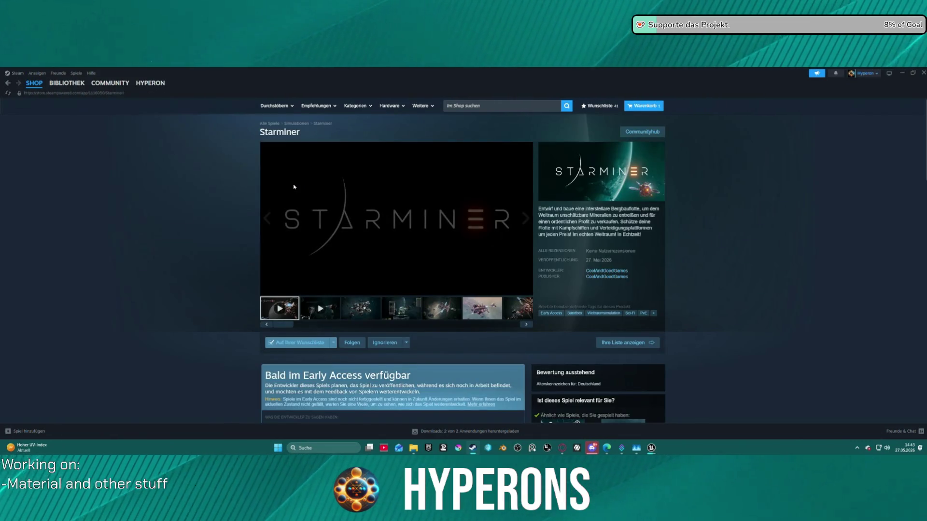
{"action": "scroll", "coordinate": [264, 321], "scroll_direction": "down", "scroll_amount": 5}
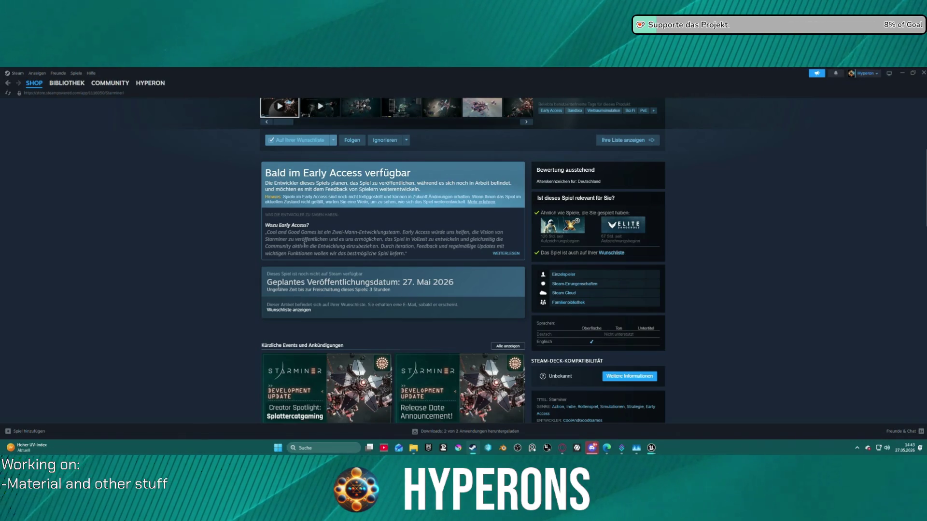
{"action": "scroll", "coordinate": [275, 290], "scroll_direction": "up", "scroll_amount": 5}
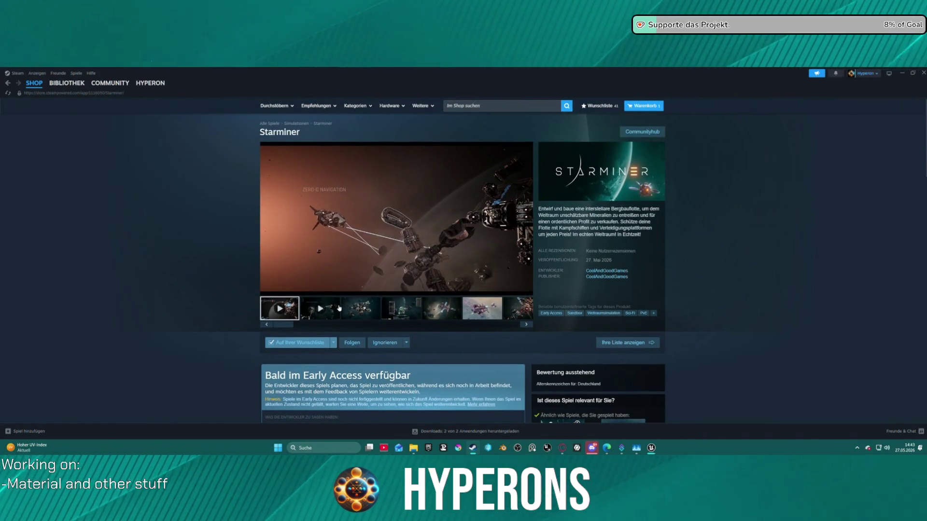
{"action": "mouse_move", "coordinate": [357, 229]}
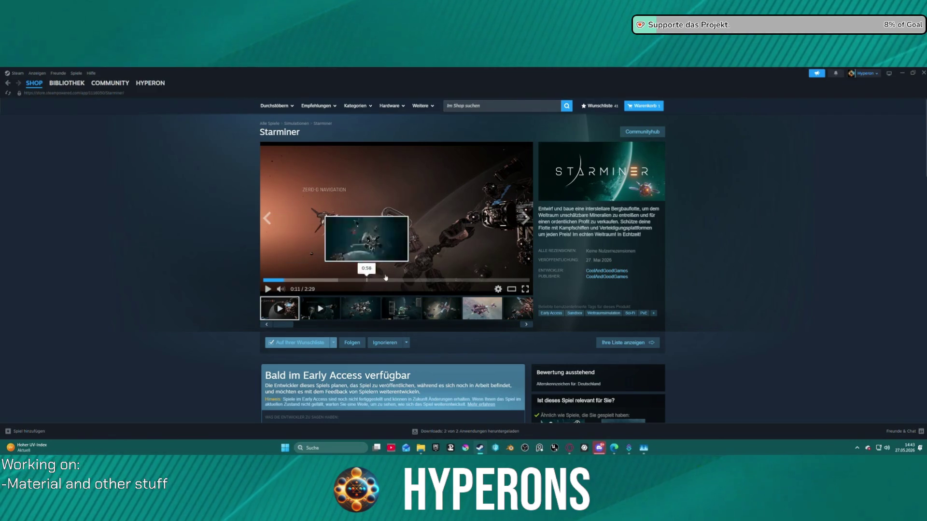
{"action": "left_click", "coordinate": [404, 310]}
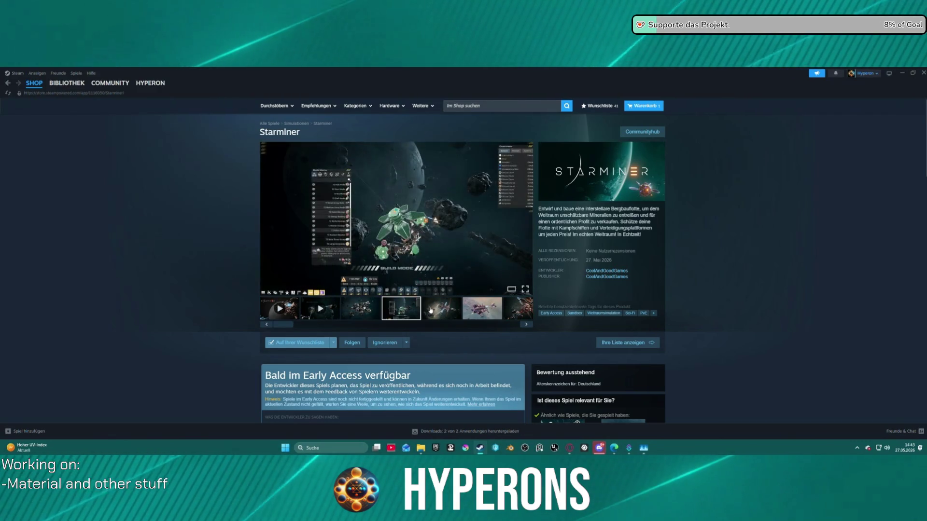
{"action": "left_click", "coordinate": [430, 311]}
{"action": "scroll", "coordinate": [411, 323], "scroll_direction": "down", "scroll_amount": 5}
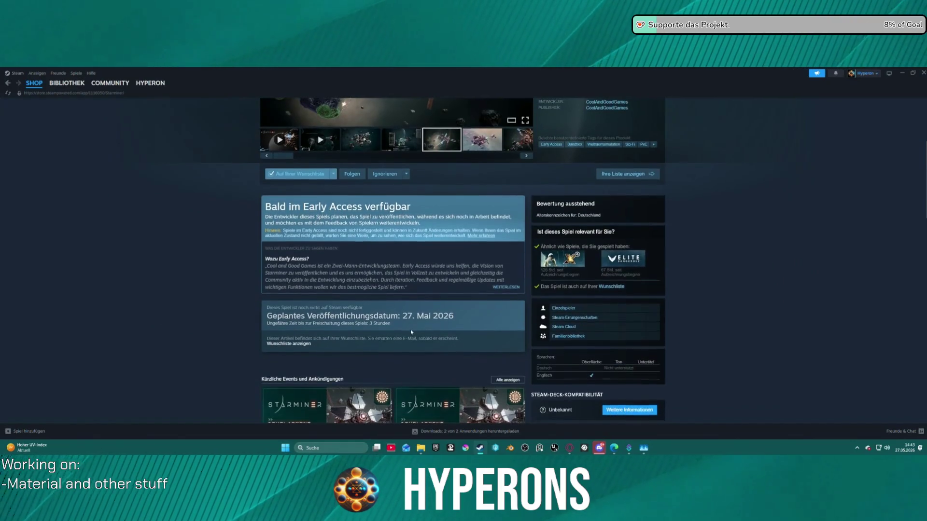
{"action": "scroll", "coordinate": [408, 325], "scroll_direction": "up", "scroll_amount": 5}
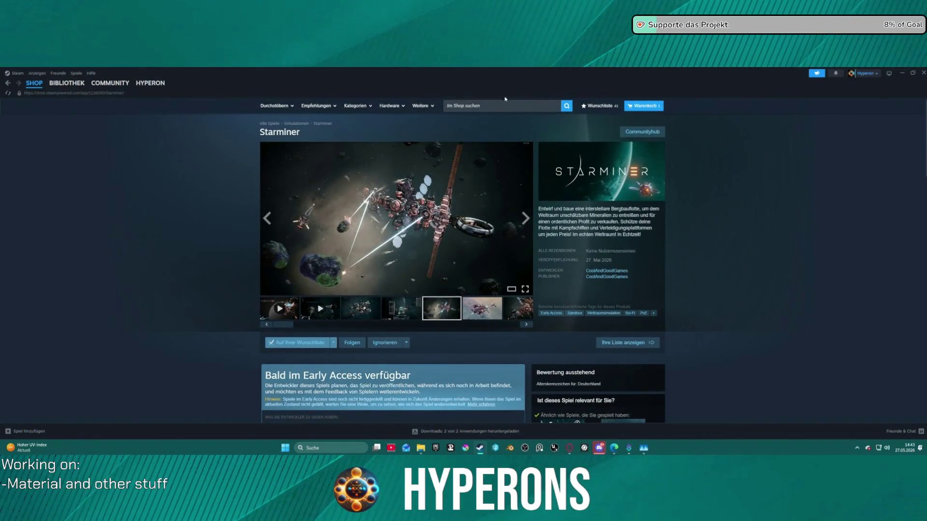
Type 'starminer' into the store search, then delete the search text.
{"action": "left_click", "coordinate": [505, 105]}
{"action": "type", "text": "starminer"}
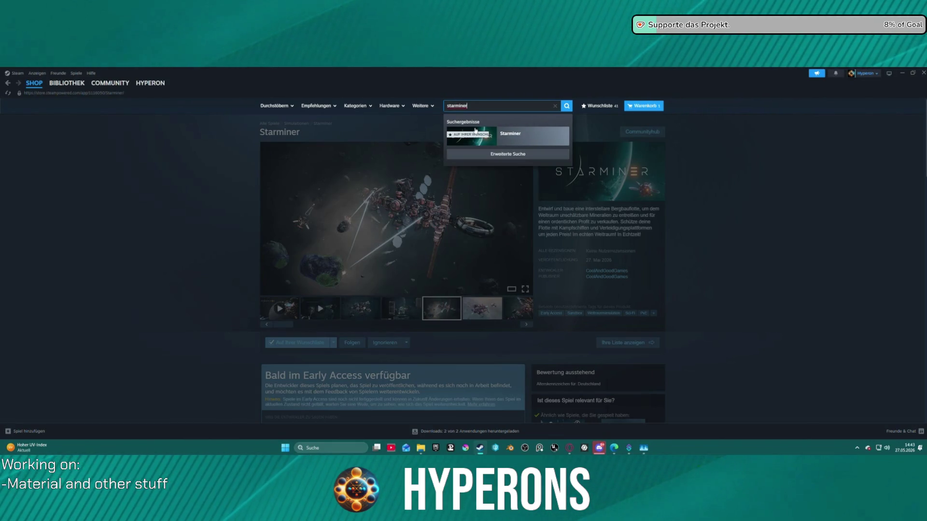
{"action": "key", "text": "BackSpace"}
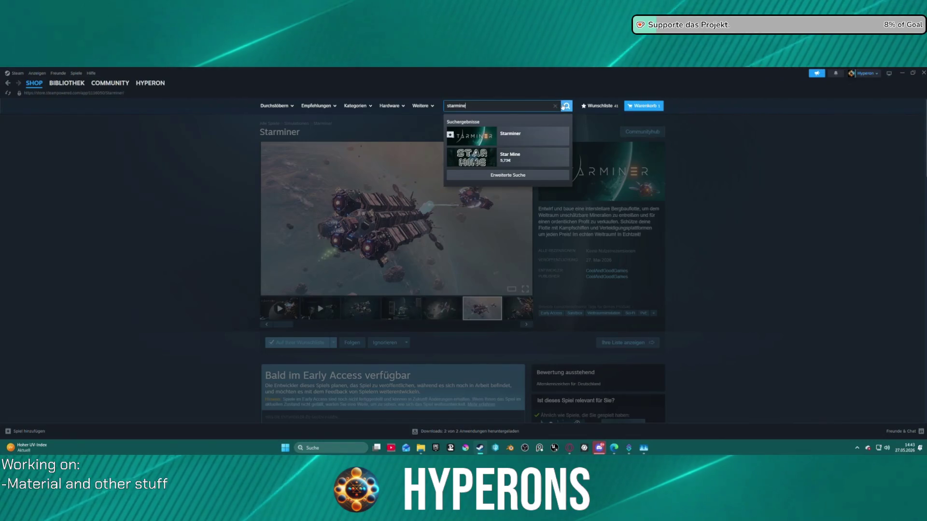
{"action": "key", "text": "BackSpace"}
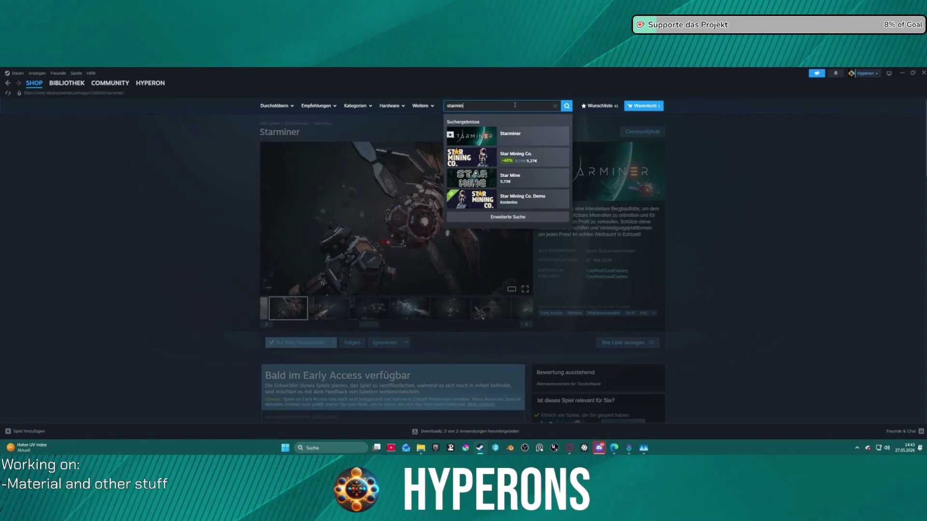
{"action": "key", "text": "BackSpace"}
{"action": "key", "text": "BackSpace"}
{"action": "key", "text": "BackSpace"}
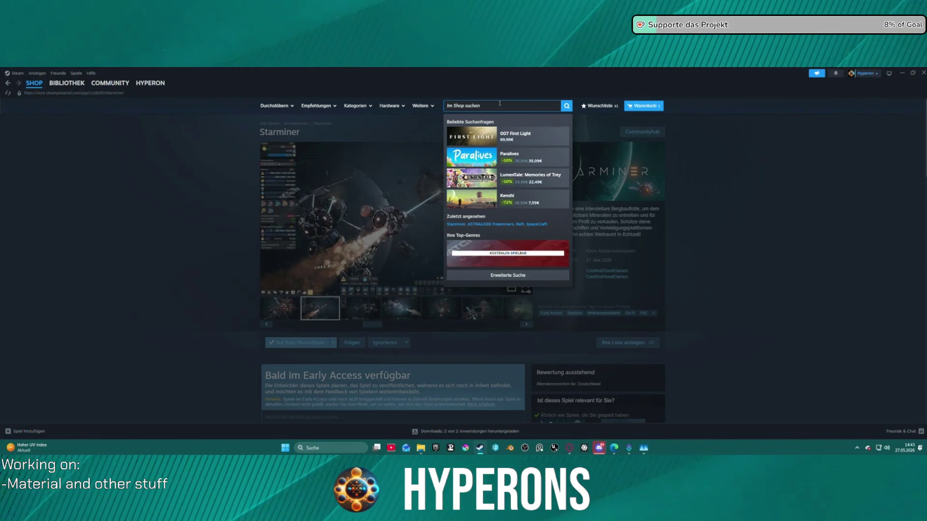
Search 'for the sta', open the For The Stars store page, and skip its trailer past 0:24.
{"action": "type", "text": "for thest"}
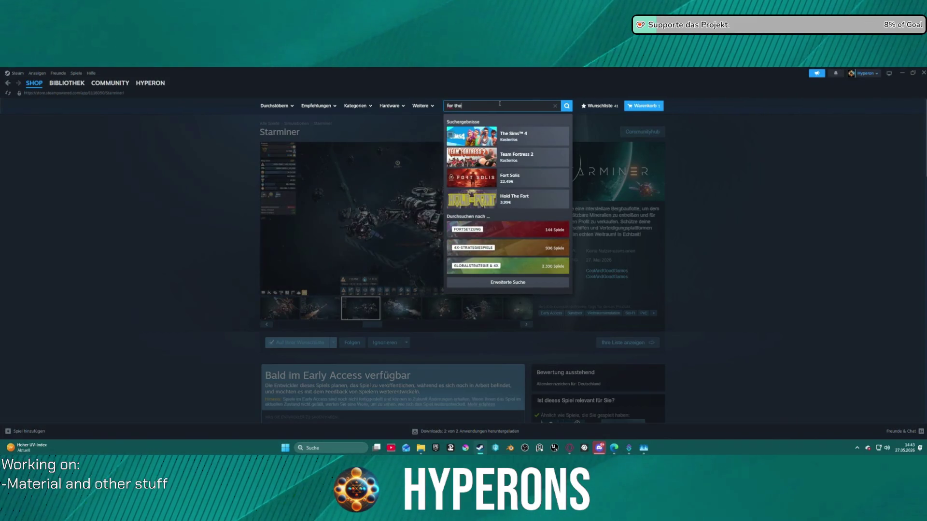
{"action": "type", "text": "a"}
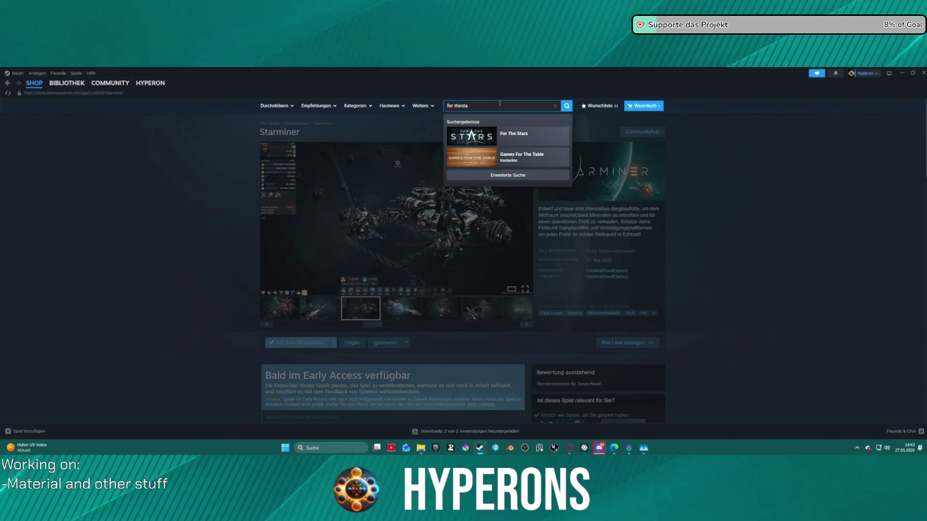
{"action": "left_click", "coordinate": [532, 143]}
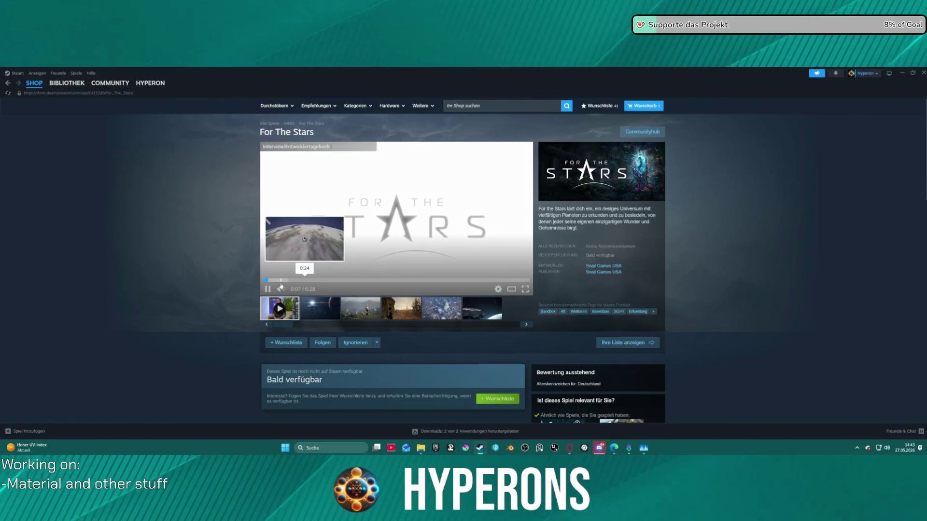
{"action": "left_click", "coordinate": [281, 285]}
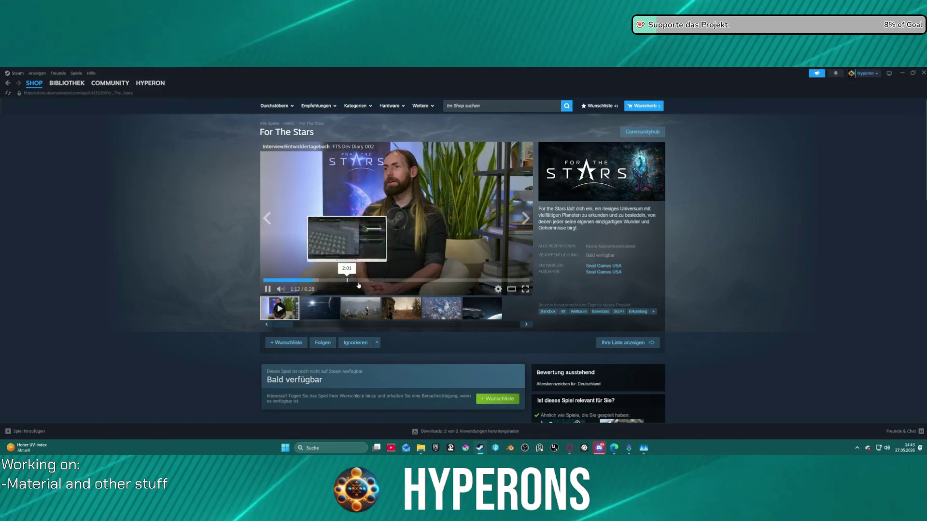
{"action": "left_click", "coordinate": [367, 280]}
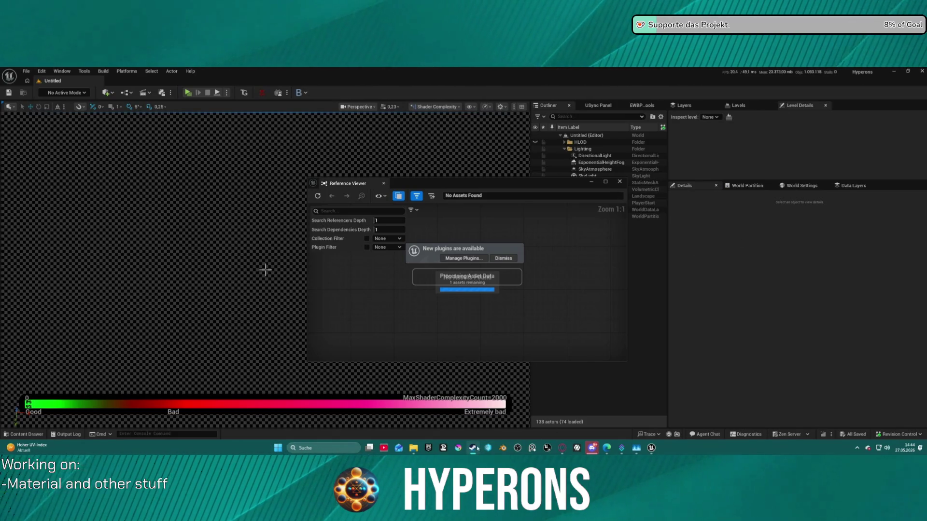
Back in Steam, seek the trailer to the interview near 5:19, then to about 6:06.
{"action": "key", "text": "alt+Tab"}
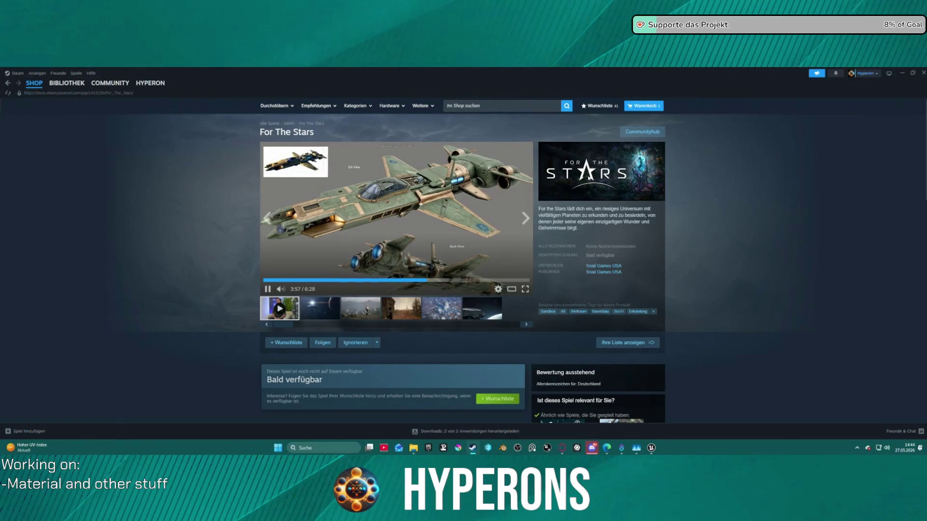
{"action": "left_click", "coordinate": [456, 282]}
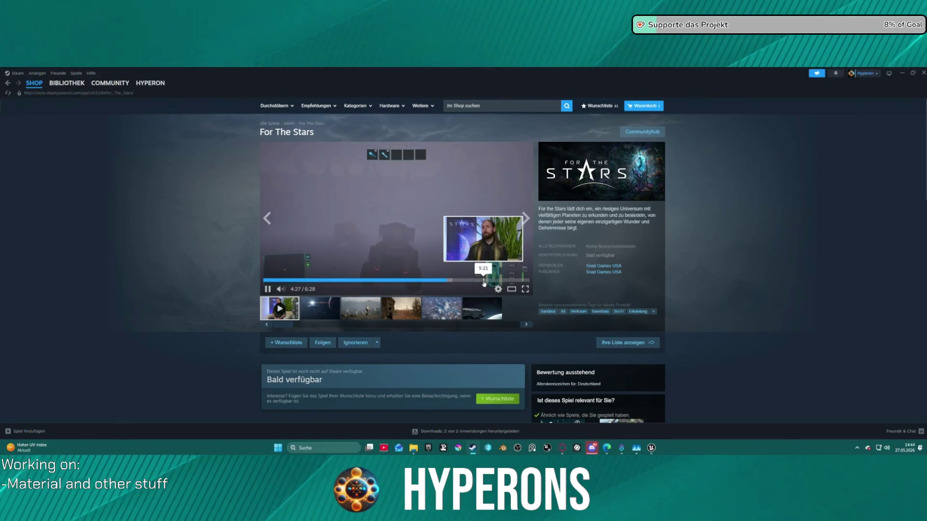
{"action": "left_click", "coordinate": [476, 281]}
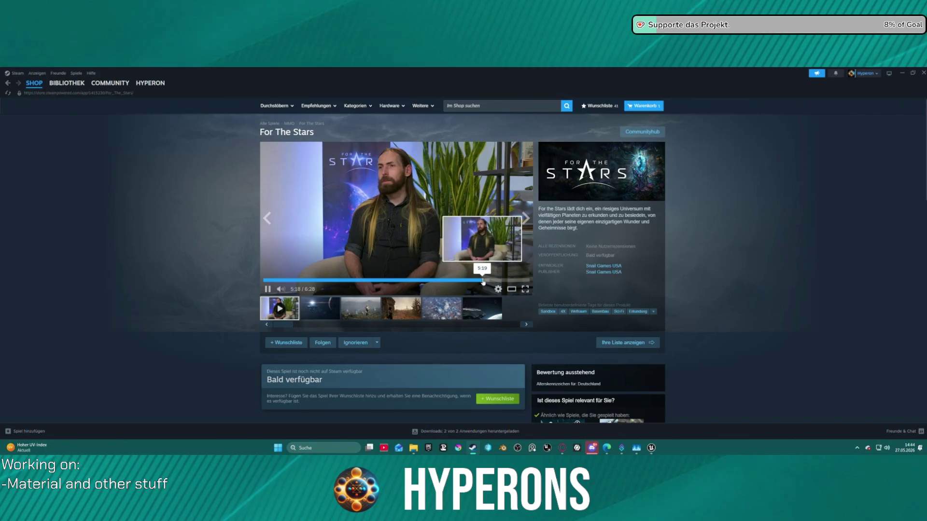
{"action": "left_click", "coordinate": [515, 280]}
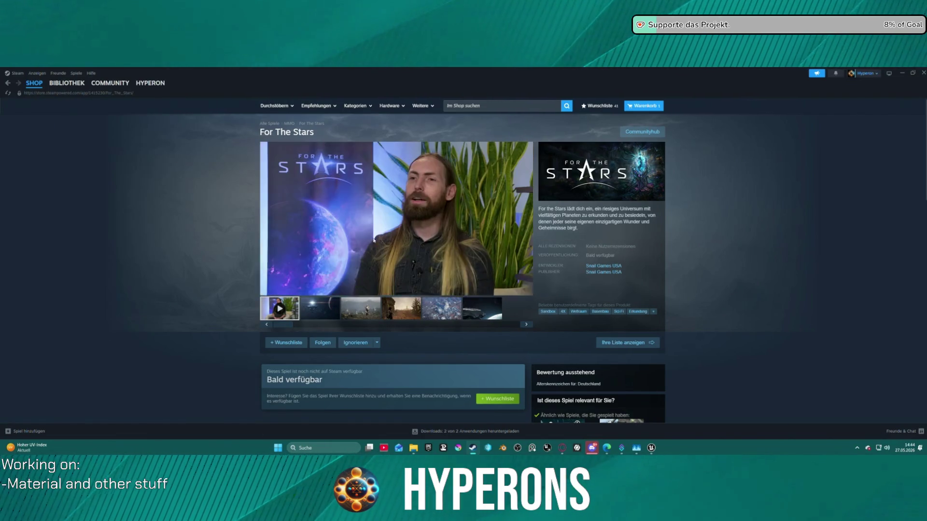
Seek the trailer from about 3:53 through 4:11 to 4:16.
{"action": "left_click", "coordinate": [424, 281]}
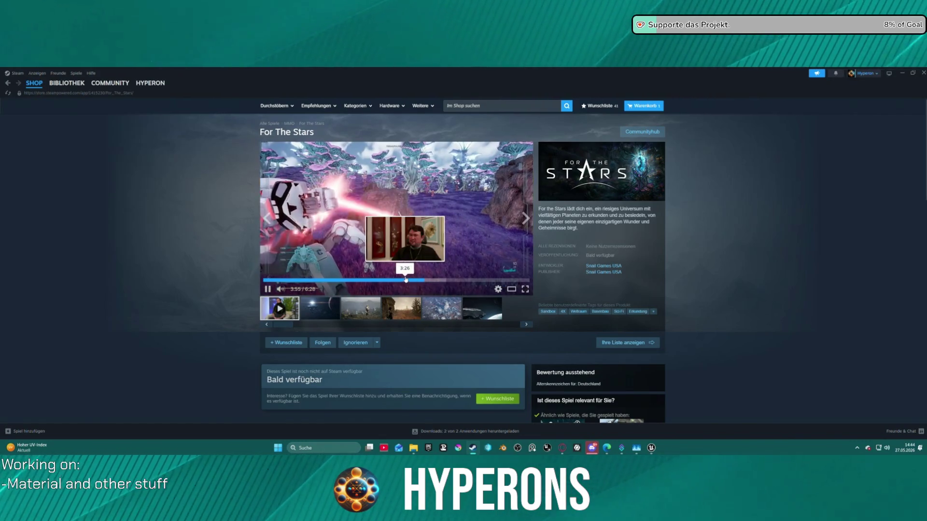
{"action": "left_click", "coordinate": [433, 280]}
{"action": "left_click", "coordinate": [436, 280]}
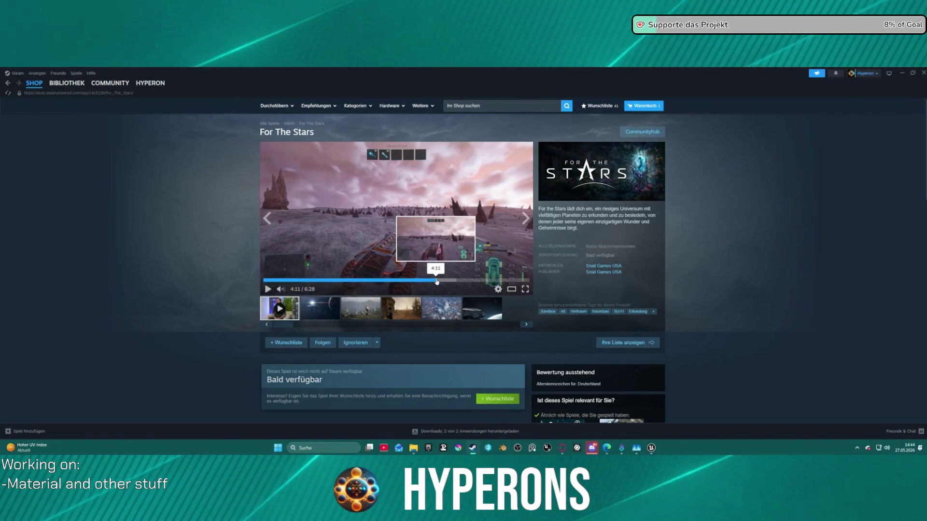
{"action": "left_click", "coordinate": [398, 188]}
{"action": "left_click", "coordinate": [398, 188]}
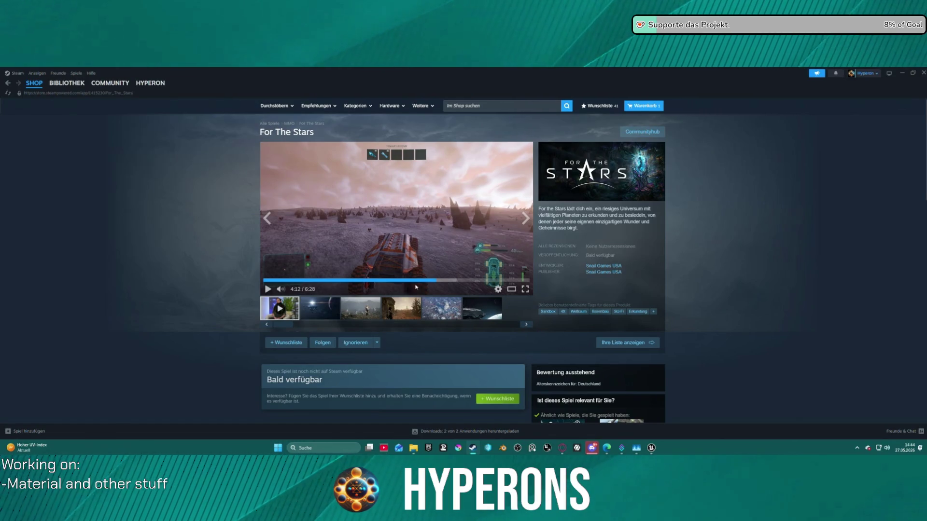
{"action": "left_click", "coordinate": [440, 281]}
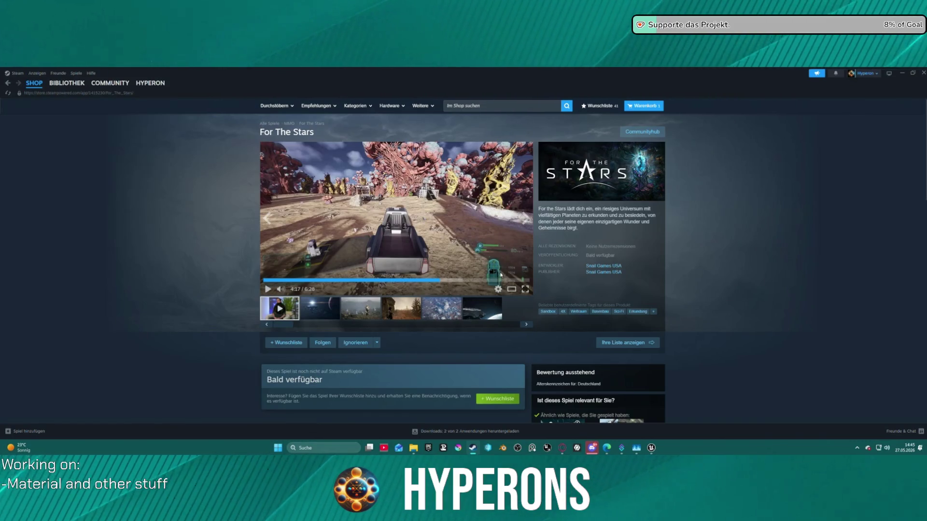
Hold the trailer on the foggy scene at 4:30 and switch it to fullscreen.
{"action": "left_click", "coordinate": [443, 281]}
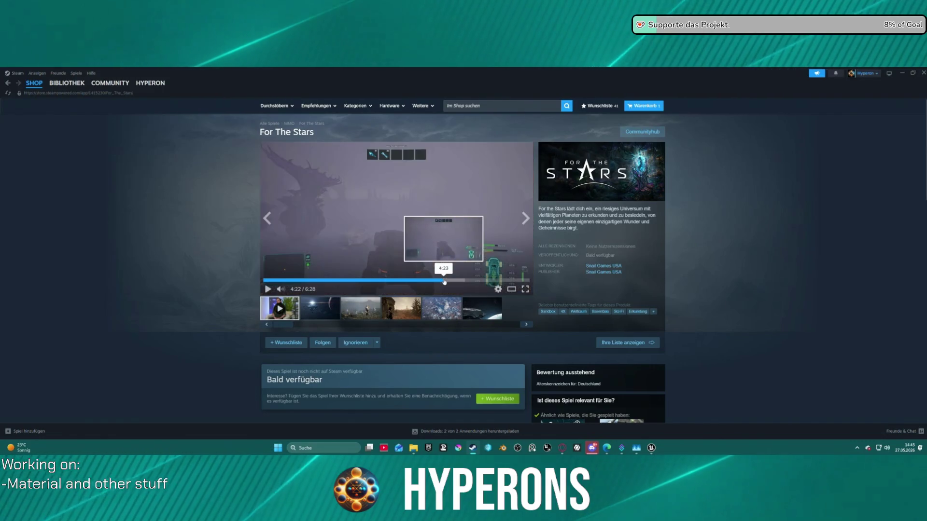
{"action": "left_click", "coordinate": [407, 201]}
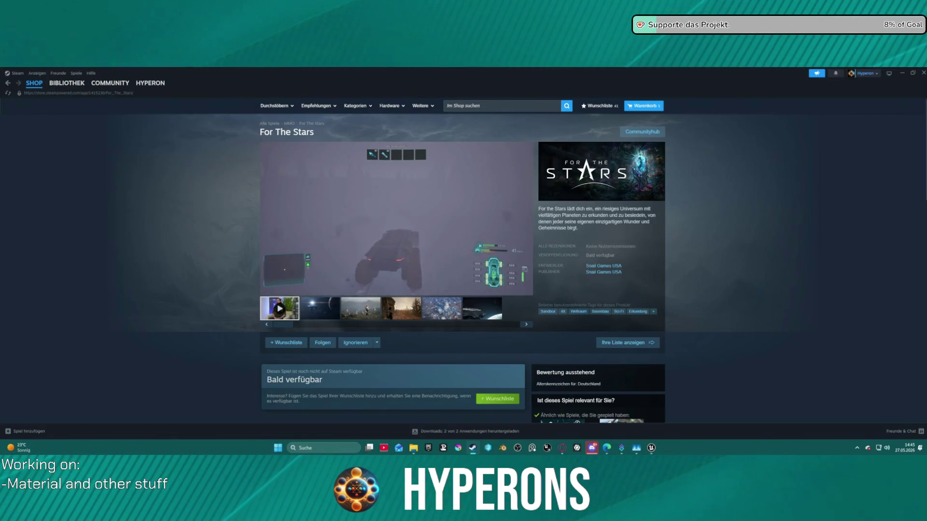
{"action": "left_click", "coordinate": [399, 246]}
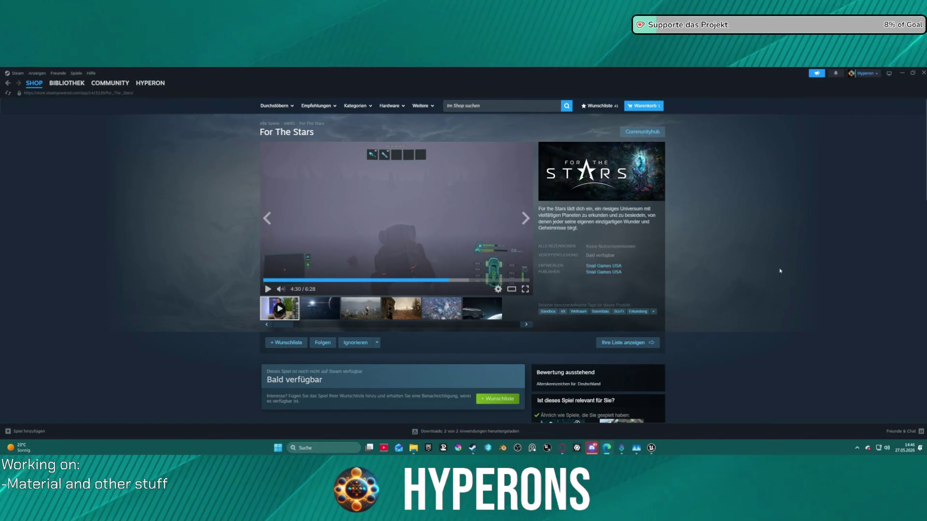
{"action": "left_click", "coordinate": [434, 251]}
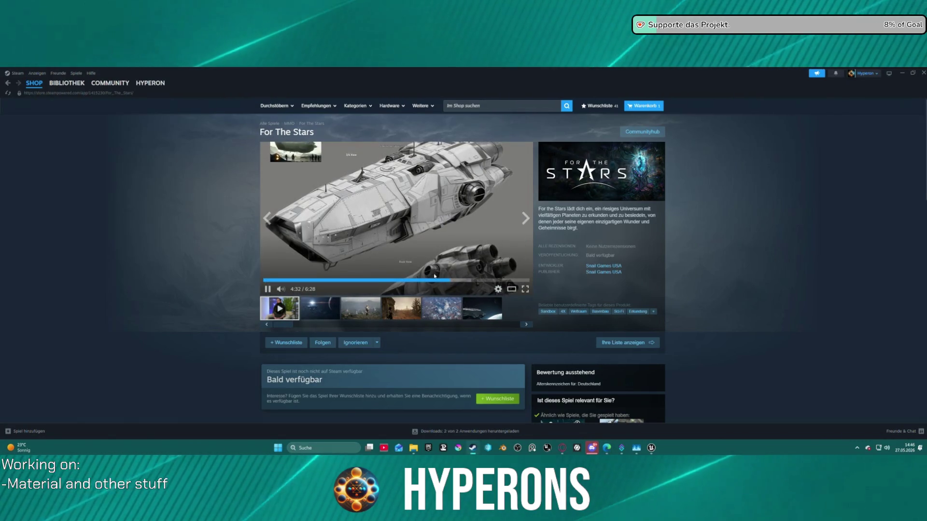
{"action": "left_click", "coordinate": [449, 280]}
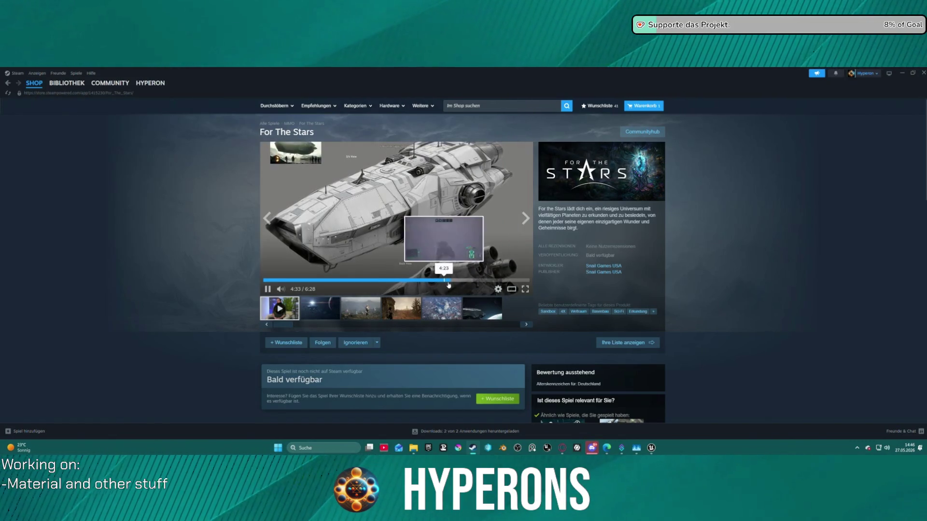
{"action": "left_click", "coordinate": [449, 280]}
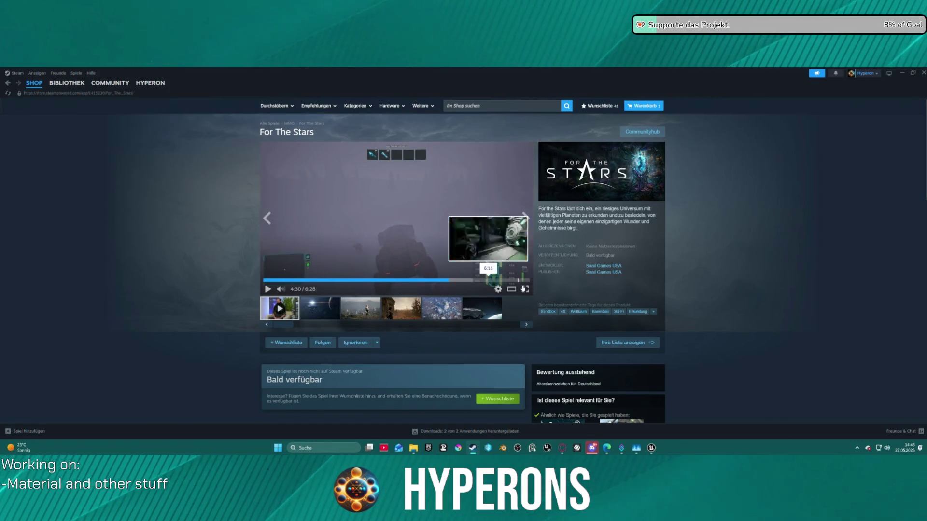
{"action": "left_click", "coordinate": [525, 289]}
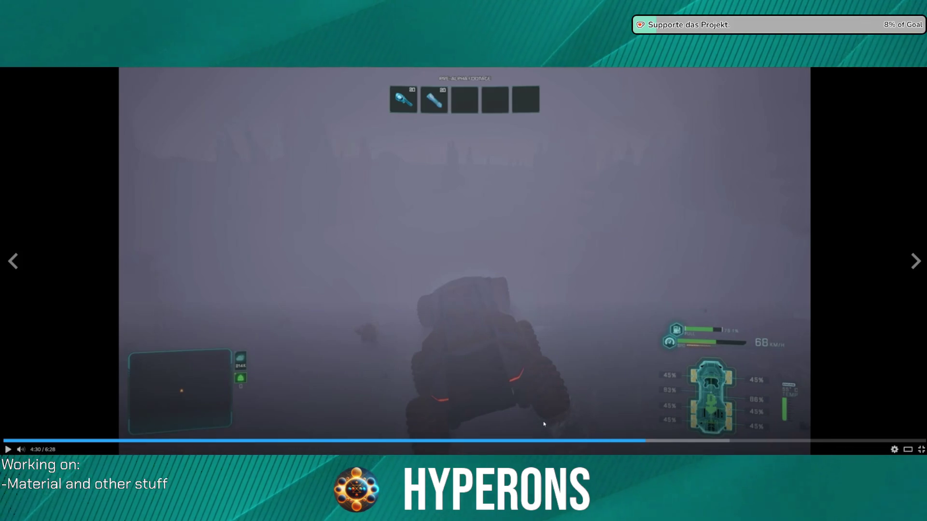
Play the fullscreen trailer, skip past 4:57 and 5:18, and pause on the Procedurally Generated scene.
{"action": "left_click", "coordinate": [574, 359]}
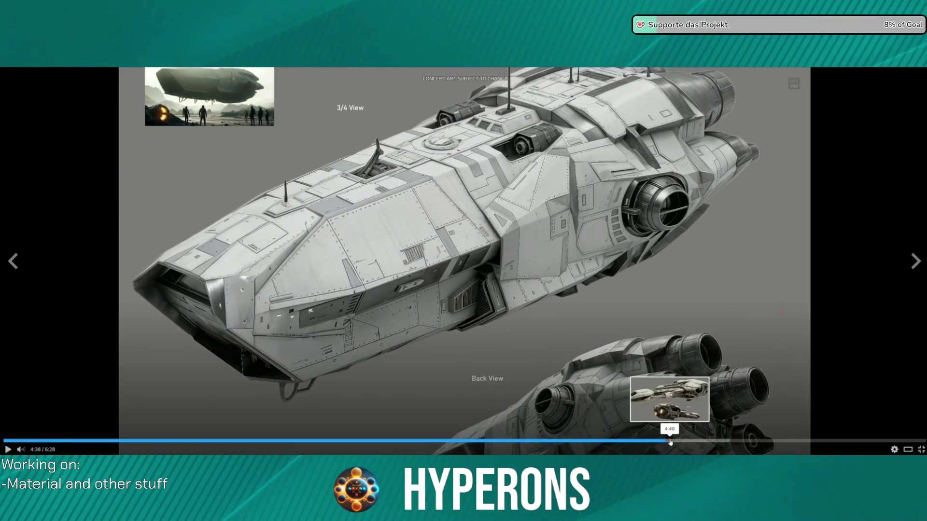
{"action": "left_click", "coordinate": [682, 440]}
{"action": "left_click", "coordinate": [710, 439]}
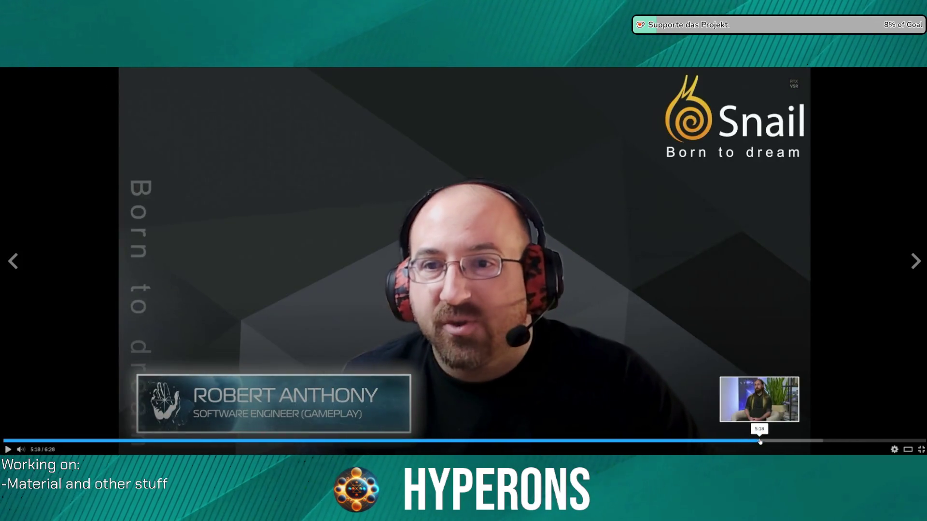
{"action": "left_click", "coordinate": [757, 440]}
{"action": "left_click", "coordinate": [783, 440]}
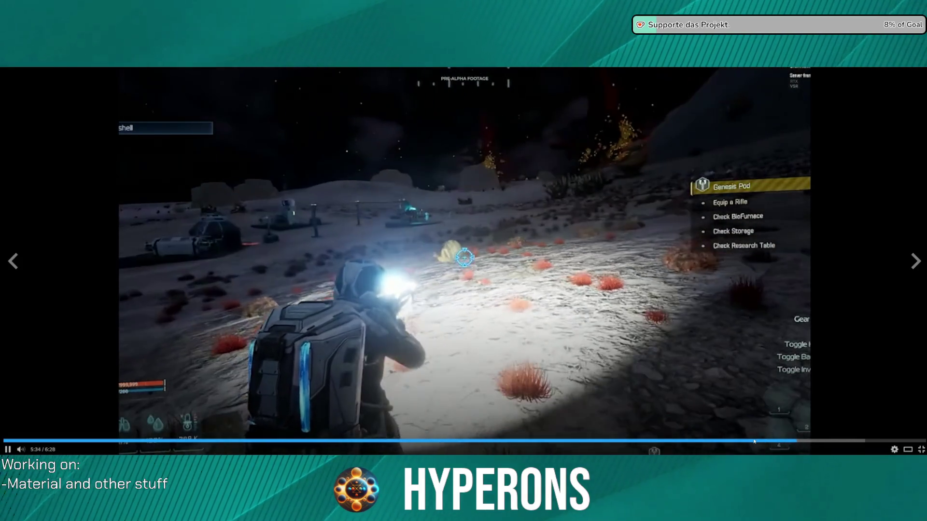
{"action": "left_click", "coordinate": [783, 442]}
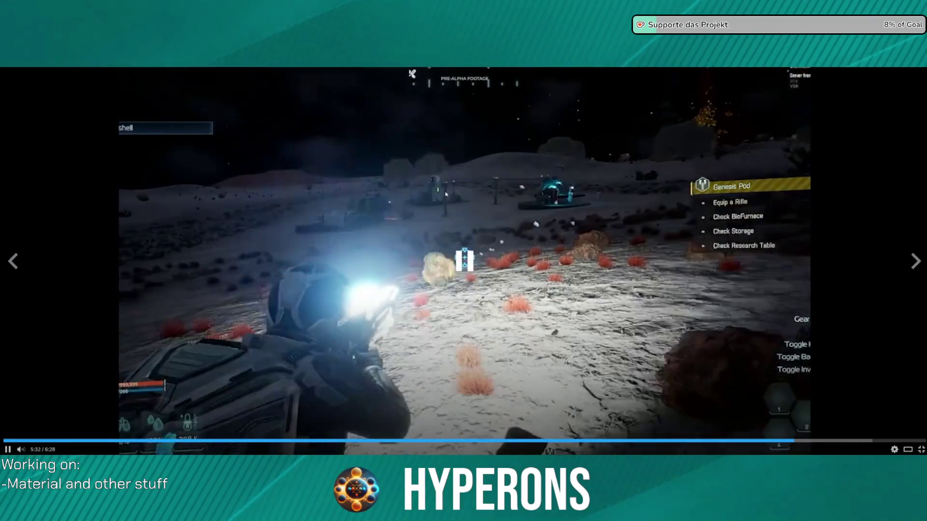
{"action": "left_click", "coordinate": [473, 219]}
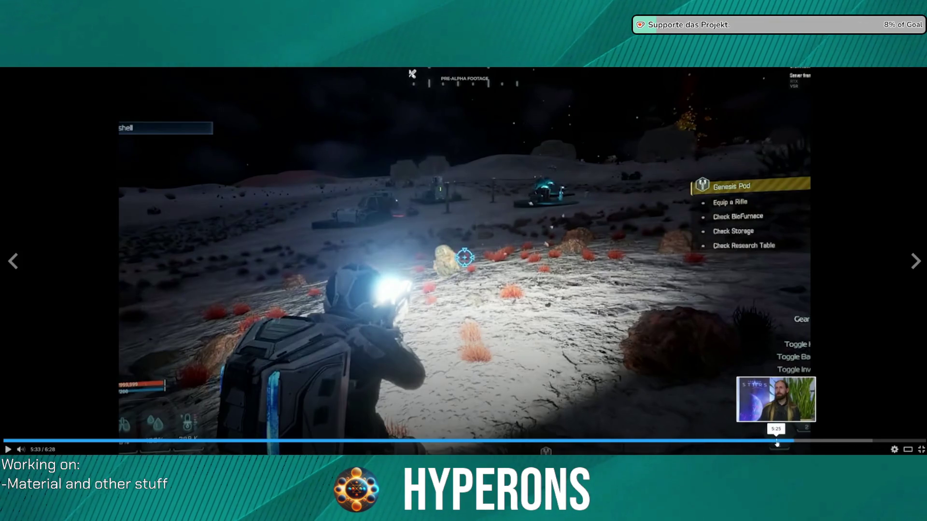
Scrub the trailer to 5:26, move ahead to the turret scene, and resume playback.
{"action": "left_click_drag", "start_coordinate": [780, 442], "coordinate": [771, 442]}
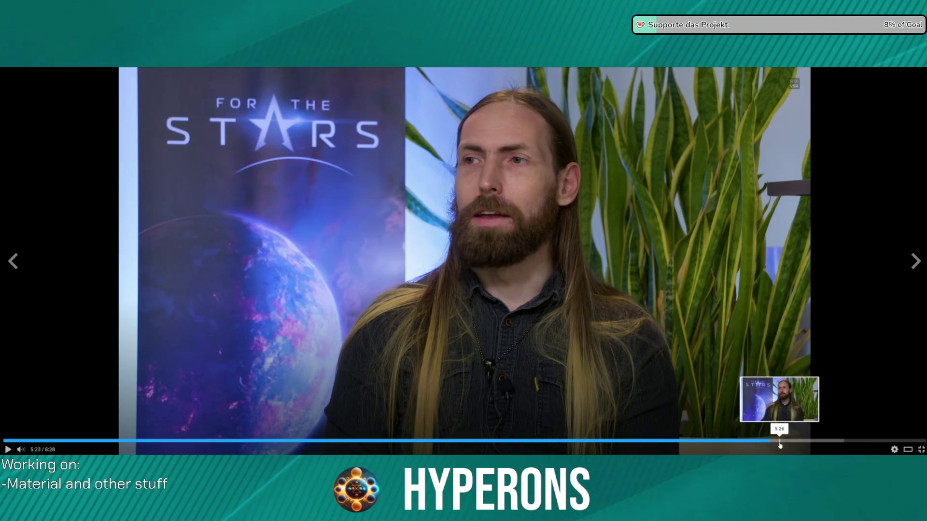
{"action": "left_click", "coordinate": [780, 443]}
{"action": "left_click", "coordinate": [797, 440]}
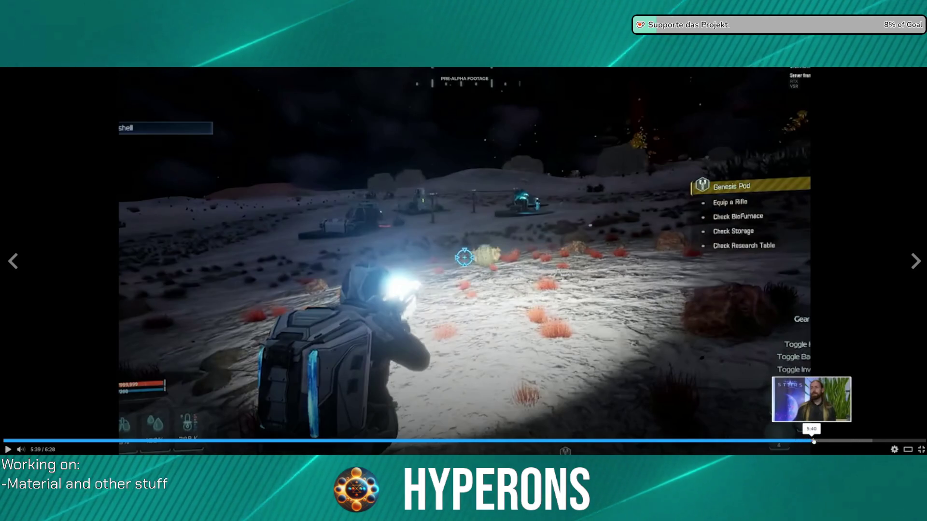
{"action": "left_click", "coordinate": [812, 441]}
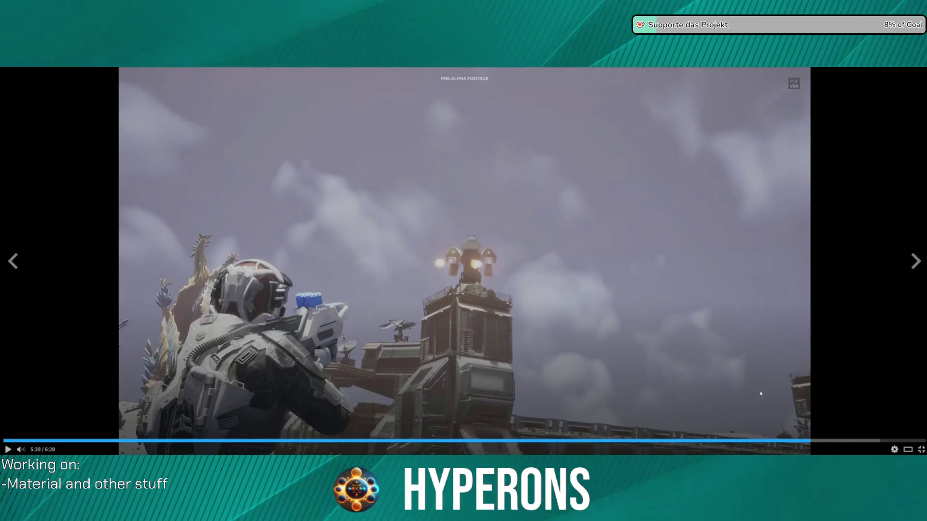
{"action": "left_click", "coordinate": [483, 269]}
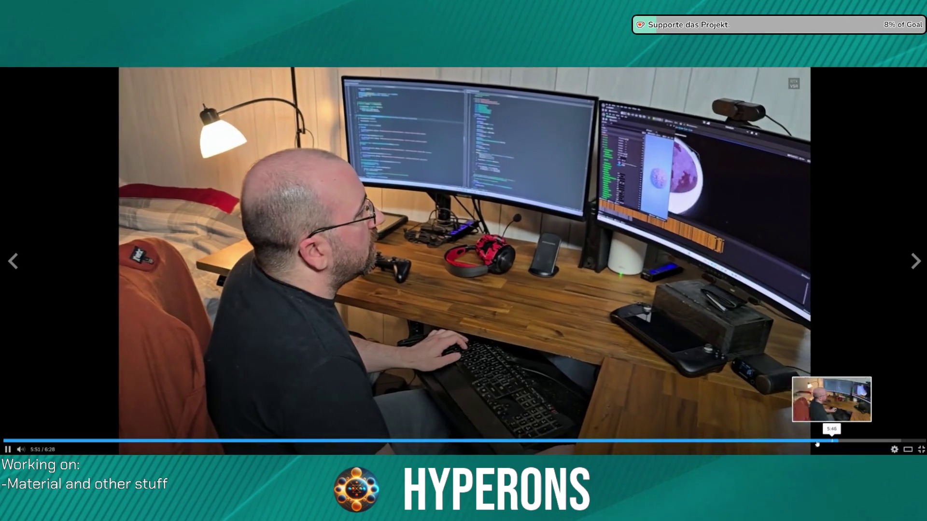
Scrub the trailer between 5:37, 5:30, 5:05 and 5:31, ending on the 4:59 space footage.
{"action": "left_click", "coordinate": [803, 441]}
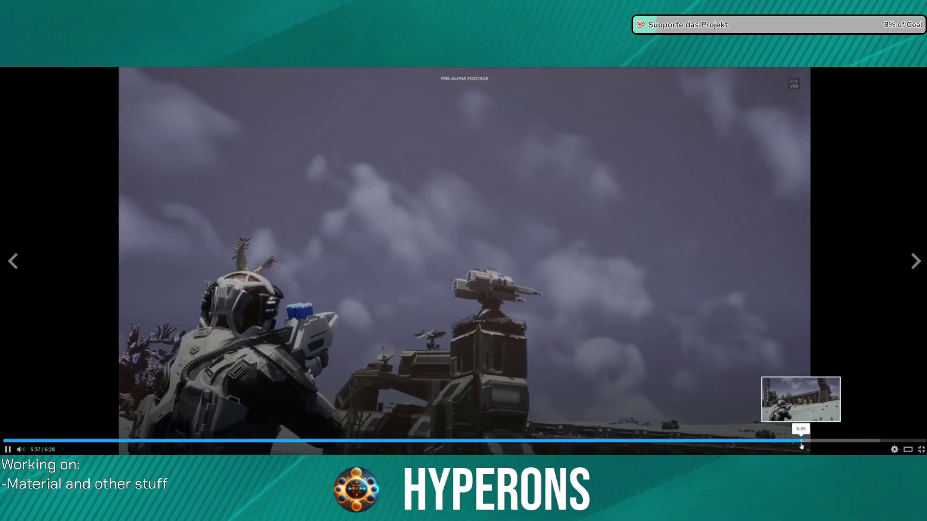
{"action": "left_click_drag", "start_coordinate": [802, 447], "coordinate": [764, 444]}
{"action": "left_click_drag", "start_coordinate": [758, 443], "coordinate": [732, 440]}
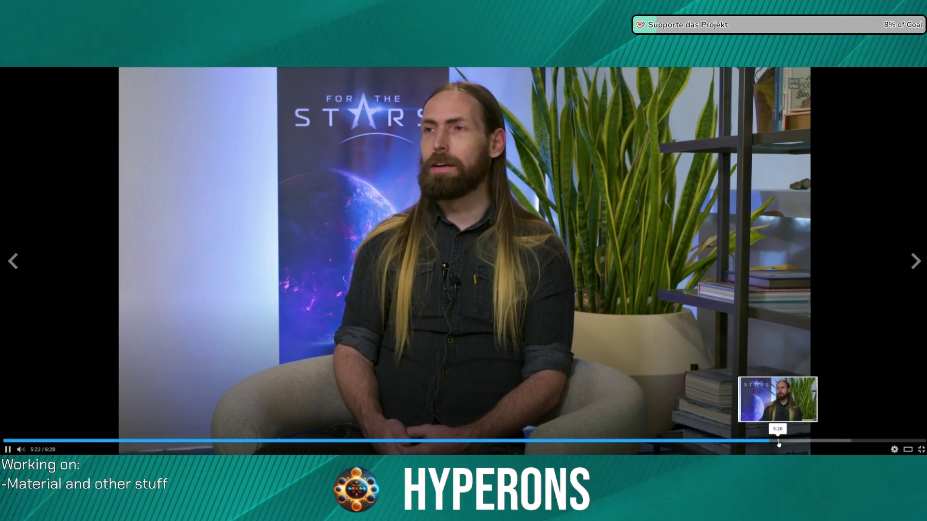
{"action": "left_click", "coordinate": [785, 442]}
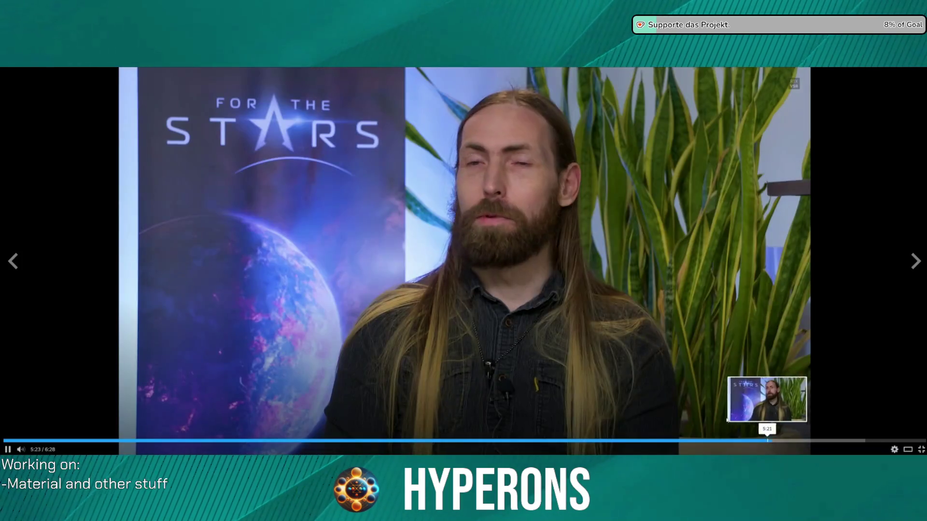
{"action": "left_click", "coordinate": [716, 442]}
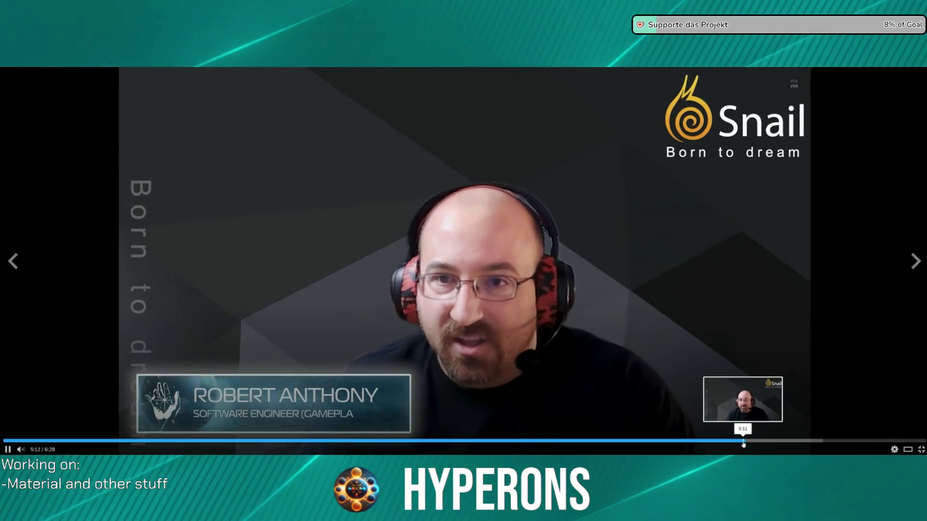
Set the trailer to the 5:06 planet footage, resume, then jump to 5:26 and continue to 5:32.
{"action": "left_click", "coordinate": [742, 443]}
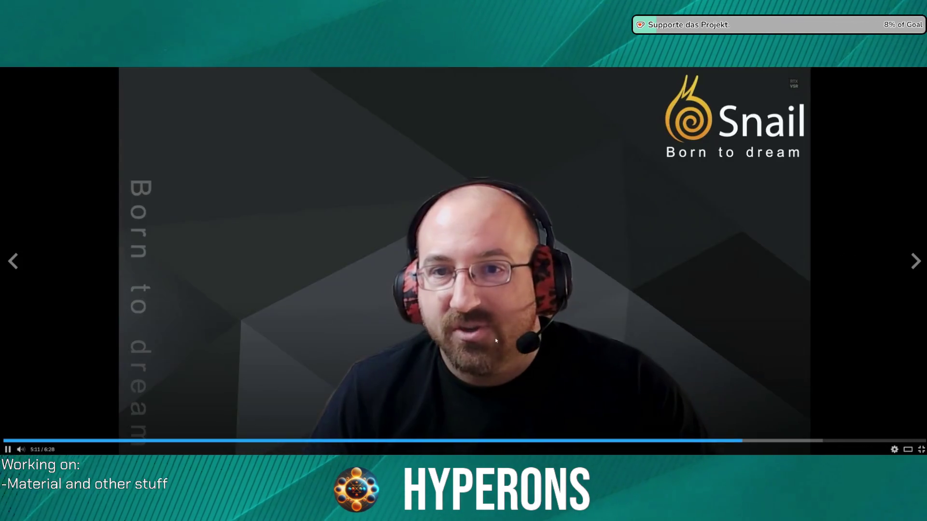
{"action": "left_click", "coordinate": [734, 443]}
{"action": "left_click", "coordinate": [733, 442]}
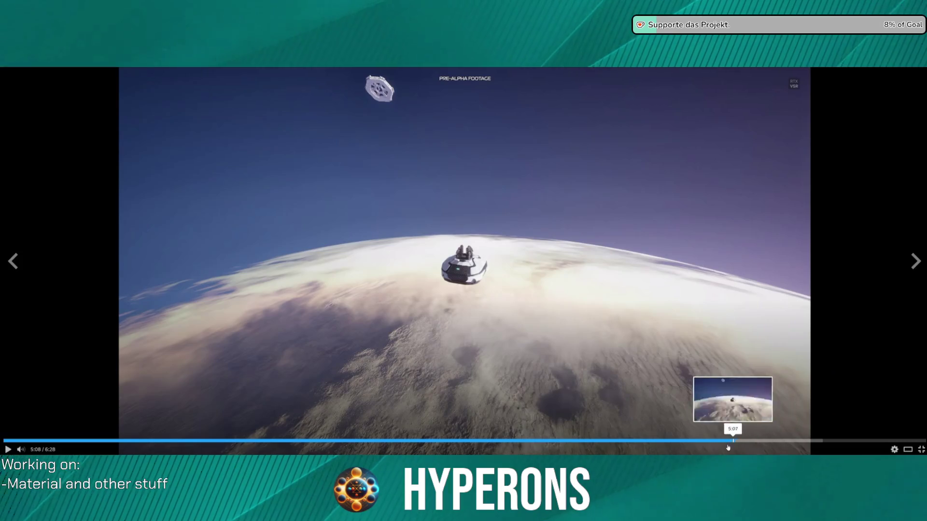
{"action": "left_click", "coordinate": [516, 313]}
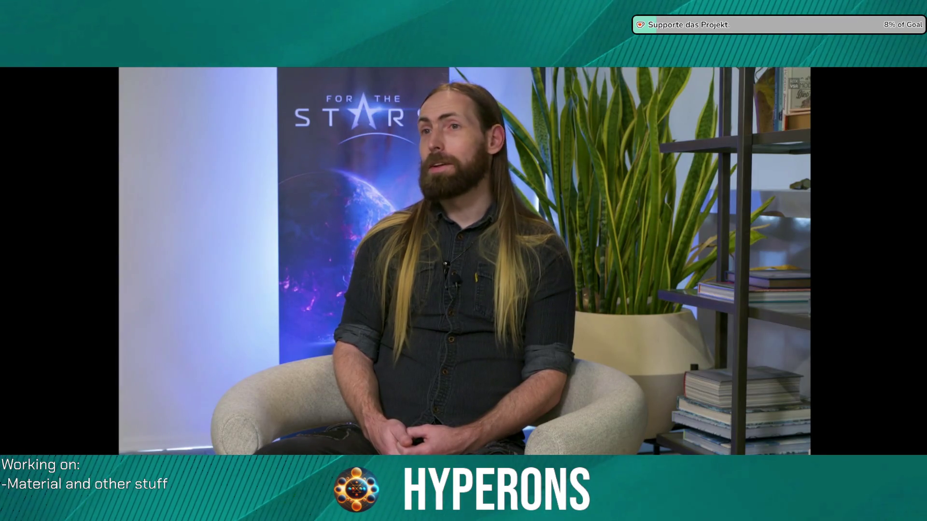
{"action": "mouse_move", "coordinate": [604, 255]}
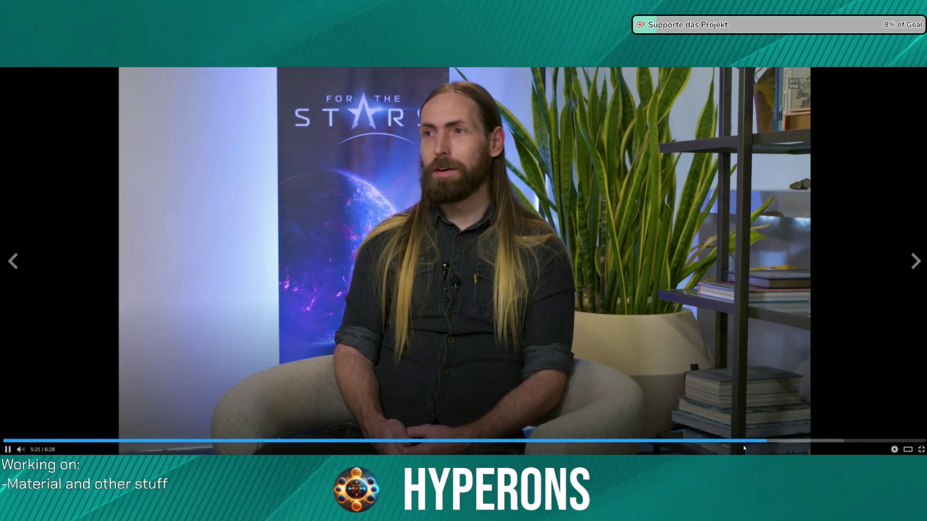
{"action": "left_click", "coordinate": [777, 442]}
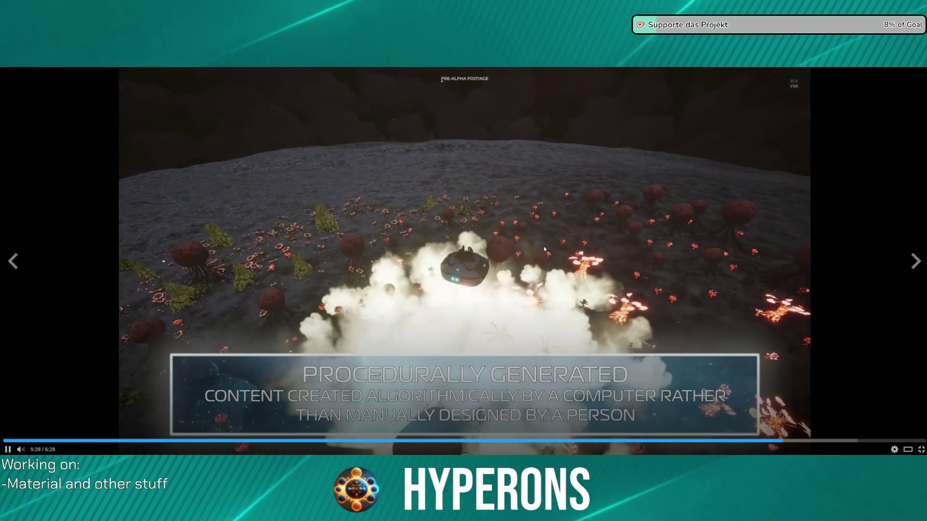
{"action": "left_click", "coordinate": [544, 249]}
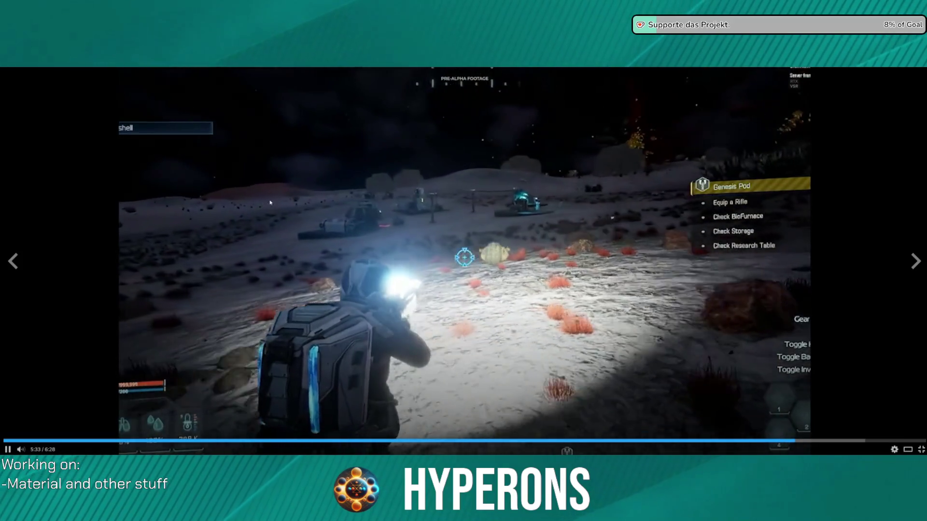
Pause around 5:33, resume, then skip ahead to the closing Wishlist on Steam screen.
{"action": "left_click", "coordinate": [271, 198]}
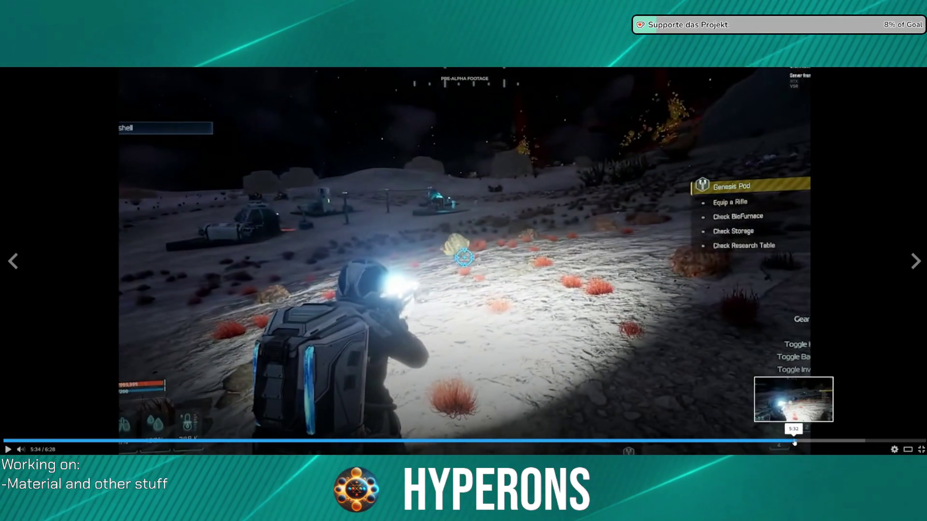
{"action": "left_click", "coordinate": [795, 441]}
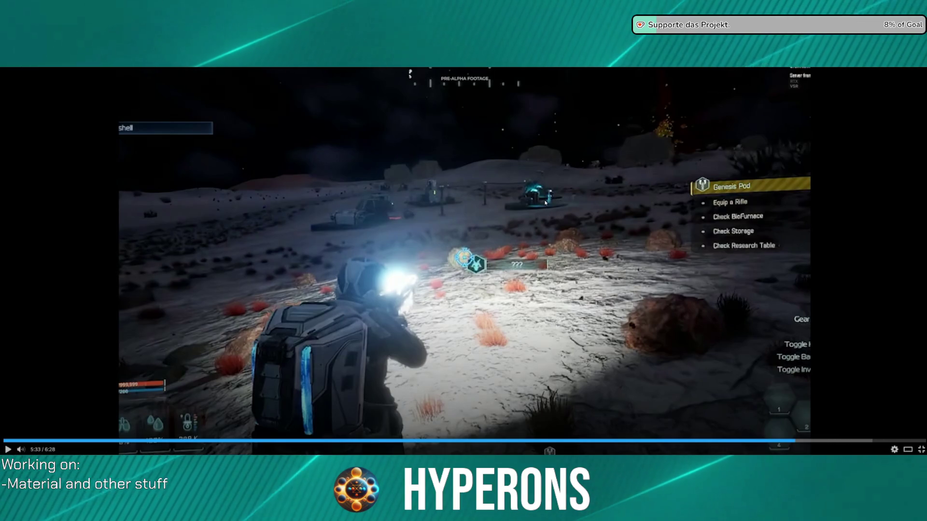
{"action": "left_click", "coordinate": [592, 283]}
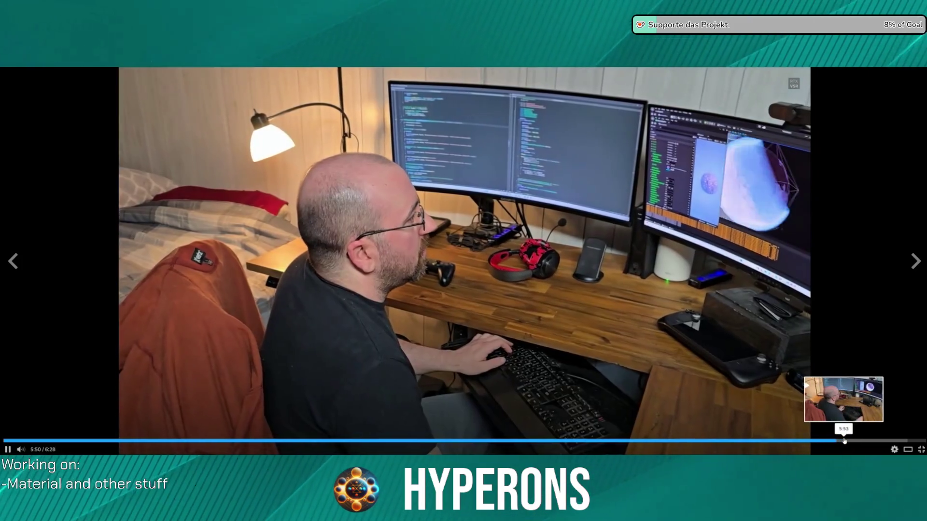
{"action": "left_click", "coordinate": [845, 441]}
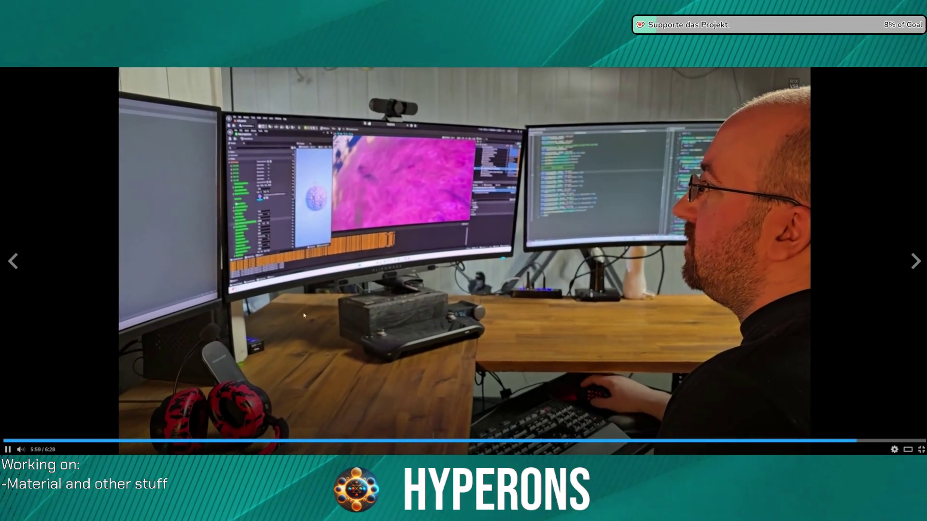
{"action": "left_click", "coordinate": [865, 441]}
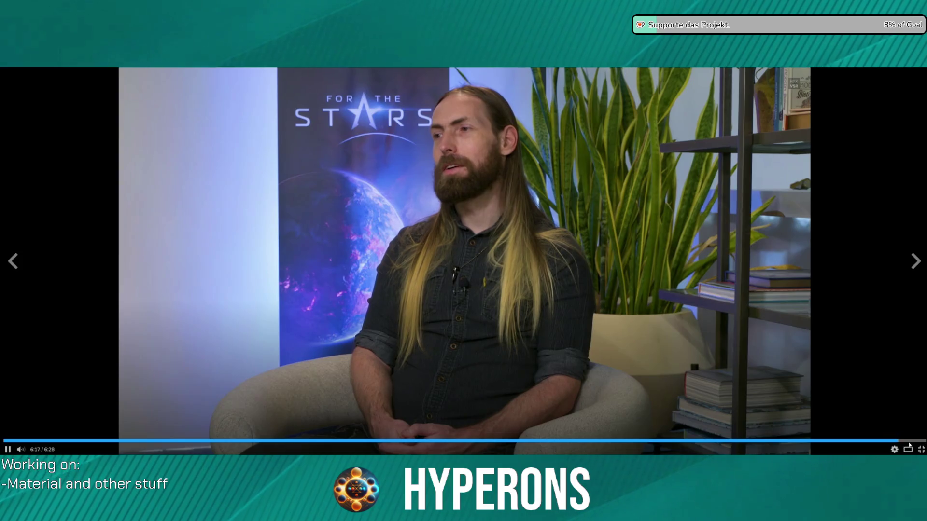
{"action": "key", "text": "Right"}
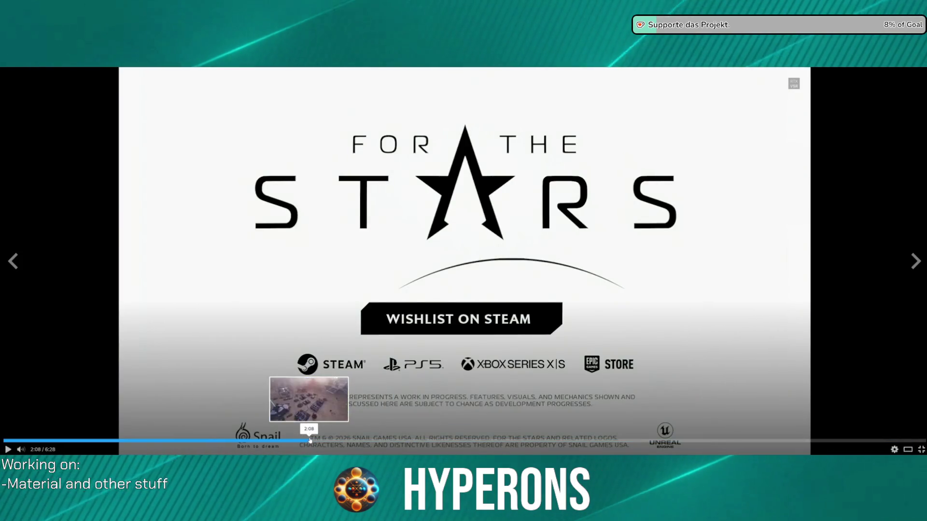
Jump the trailer back to about 2:09 and exit fullscreen to the store page.
{"action": "left_click", "coordinate": [311, 441]}
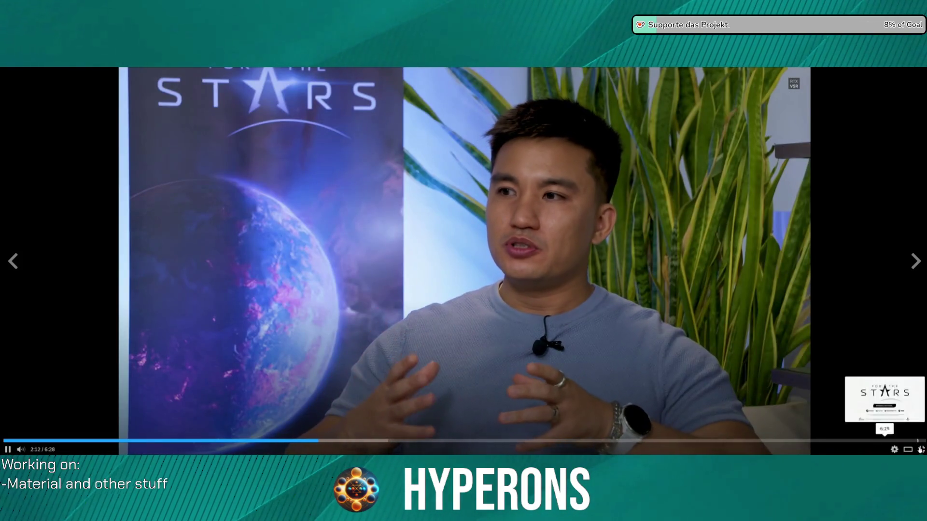
{"action": "left_click", "coordinate": [921, 450]}
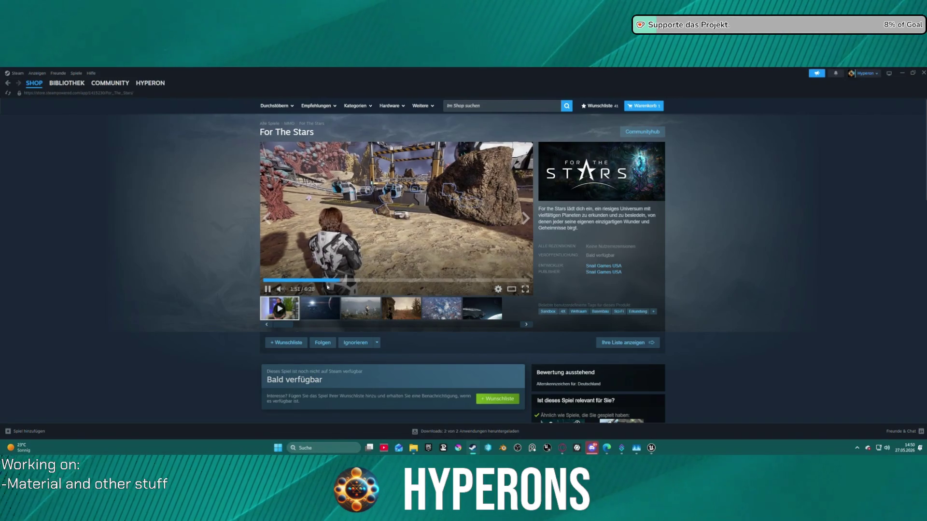
Rewind the trailer to about 1:03, pause it, and close the Steam window.
{"action": "mouse_move", "coordinate": [340, 280]}
{"action": "left_mouse_down"}
{"action": "mouse_move", "coordinate": [309, 280]}
{"action": "mouse_move", "coordinate": [319, 281]}
{"action": "left_mouse_up"}
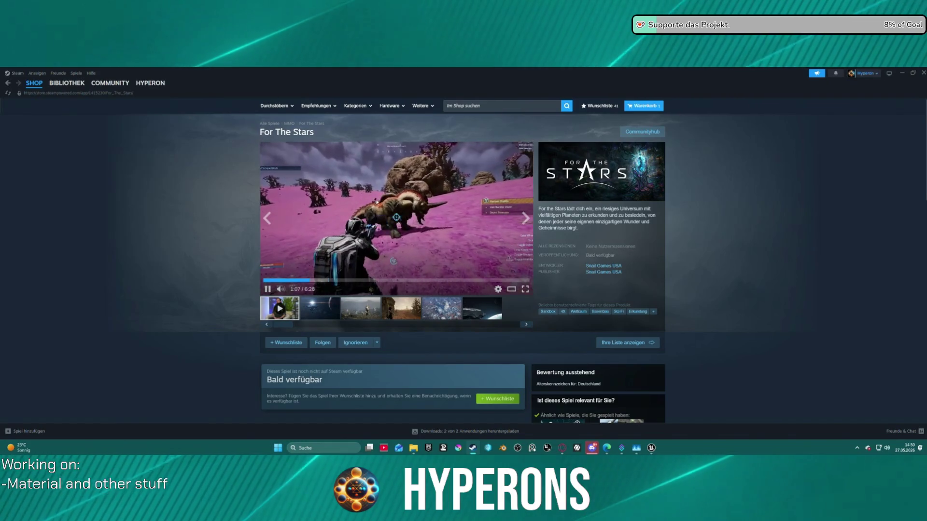
{"action": "left_click", "coordinate": [529, 171]}
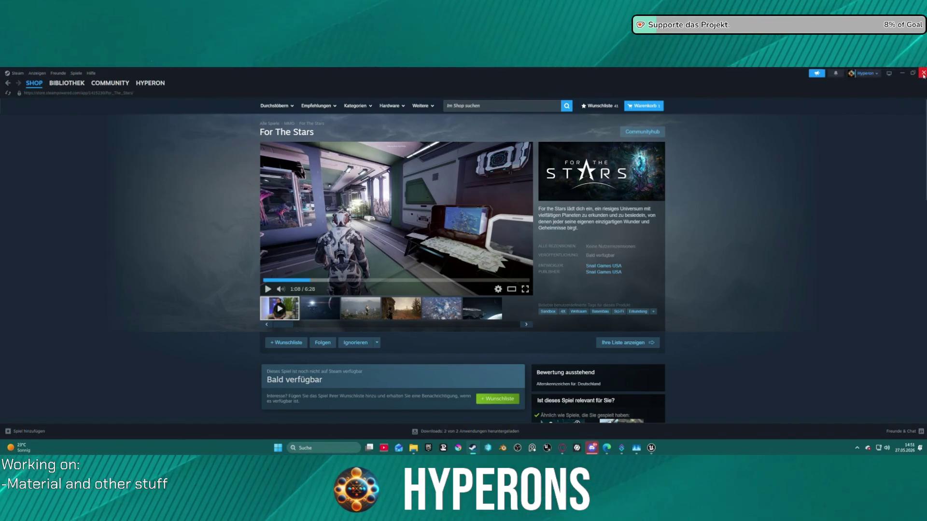
{"action": "left_click", "coordinate": [923, 74]}
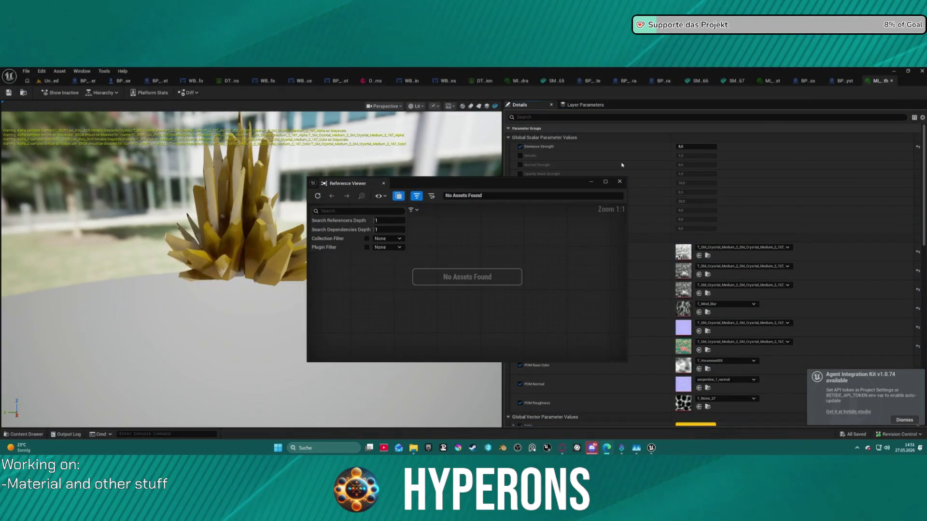
Close the Reference Viewer and return to the Untitled level editor.
{"action": "left_click", "coordinate": [619, 183]}
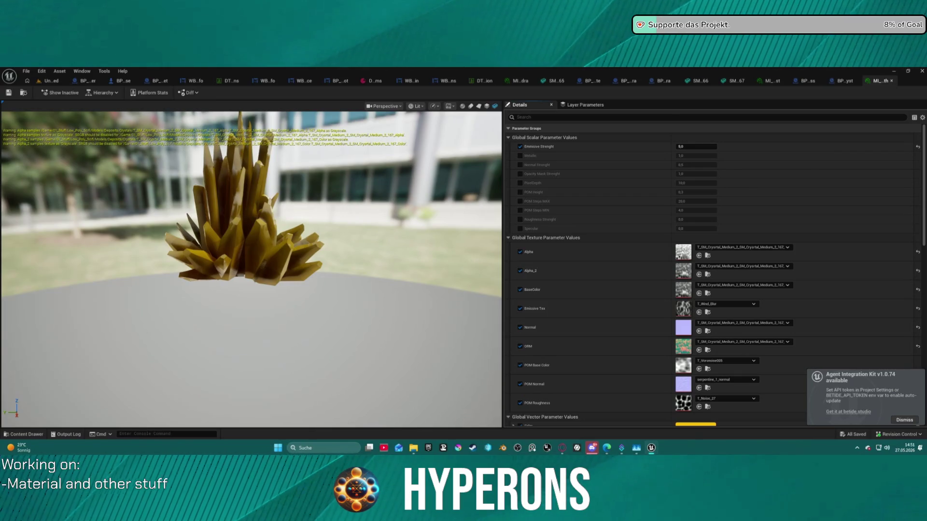
{"action": "left_click", "coordinate": [50, 80]}
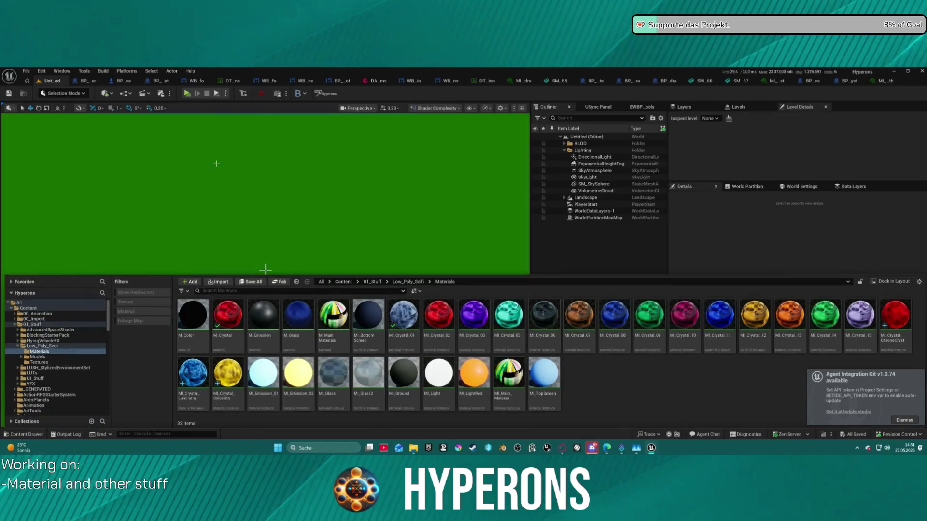
Switch the viewport to Lit and open DEV_Asteroids from Recent Levels.
{"action": "left_click", "coordinate": [437, 109]}
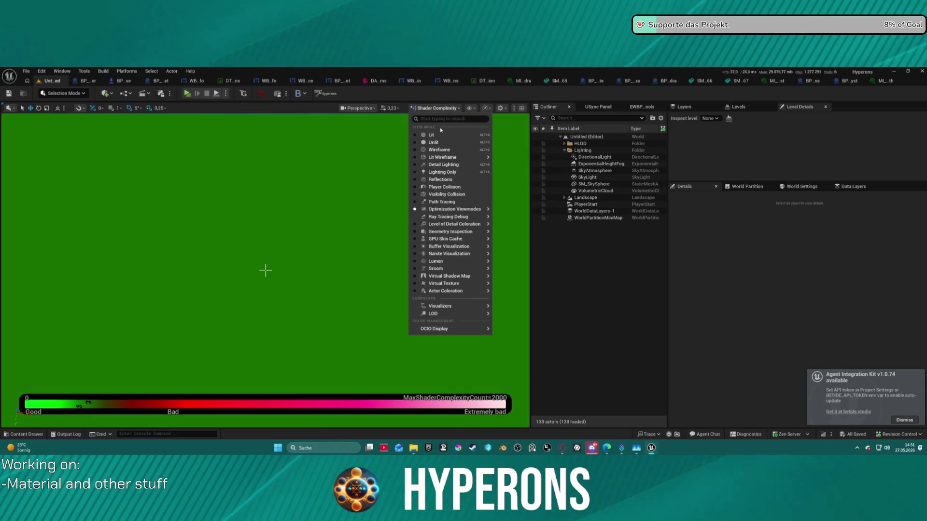
{"action": "left_click", "coordinate": [442, 134]}
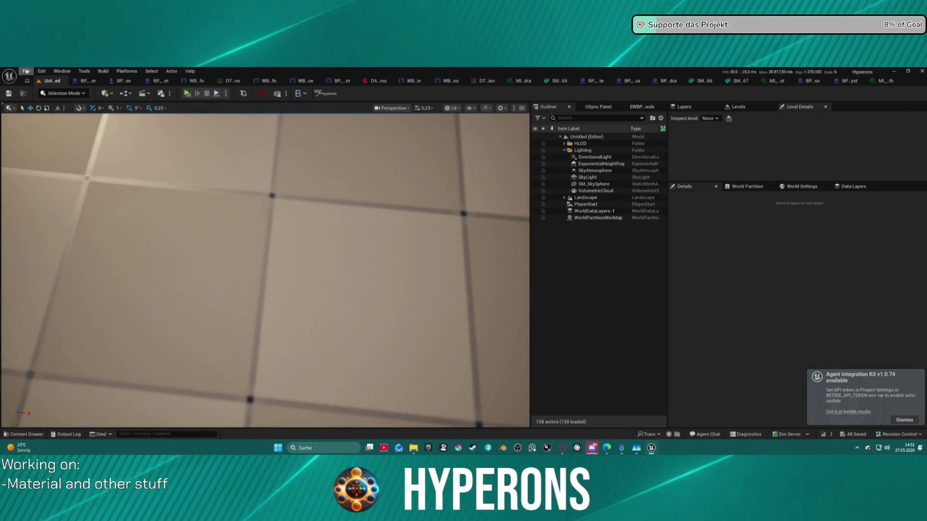
{"action": "left_click", "coordinate": [26, 71]}
{"action": "mouse_move", "coordinate": [73, 113]}
{"action": "left_click", "coordinate": [183, 134]}
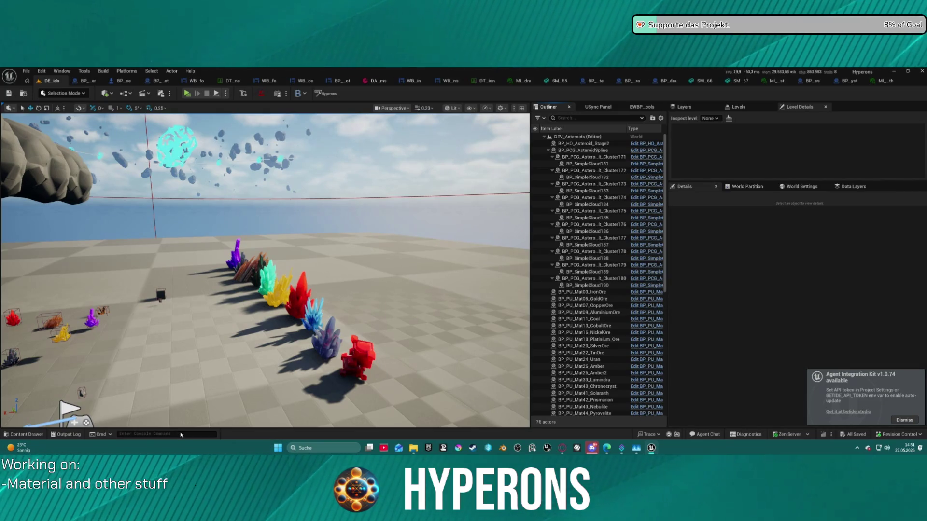
Fly the camera to the crystal row and select the cyan crystal cluster.
{"action": "left_click", "coordinate": [185, 434]}
{"action": "mouse_move", "coordinate": [265, 271]}
{"action": "right_mouse_down"}
{"action": "mouse_move", "coordinate": [254, 256]}
{"action": "mouse_move", "coordinate": [328, 258]}
{"action": "mouse_move", "coordinate": [326, 270]}
{"action": "right_mouse_up"}
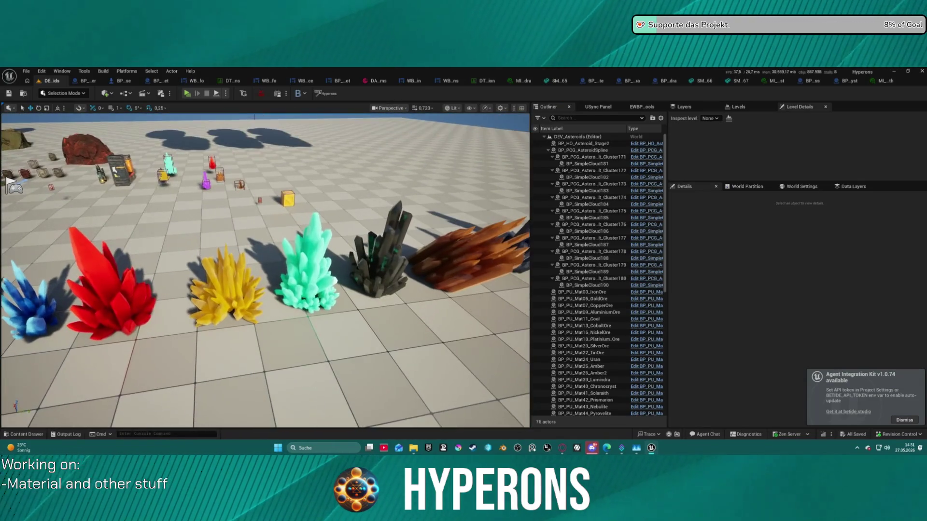
{"action": "left_click", "coordinate": [321, 263]}
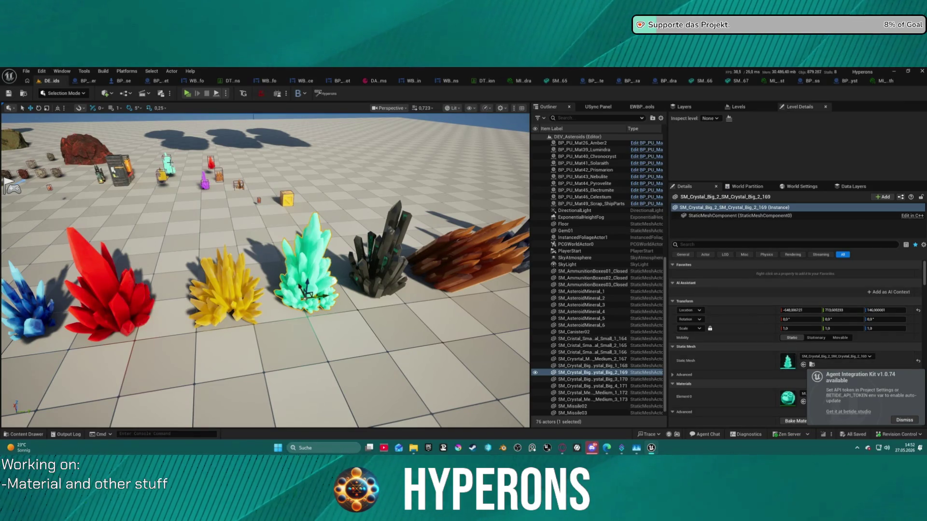
Save and check out MI_Crystal_05, then select the BP_PU_Mat42_Prismarion pickup.
{"action": "key", "text": "ctrl+shift+s"}
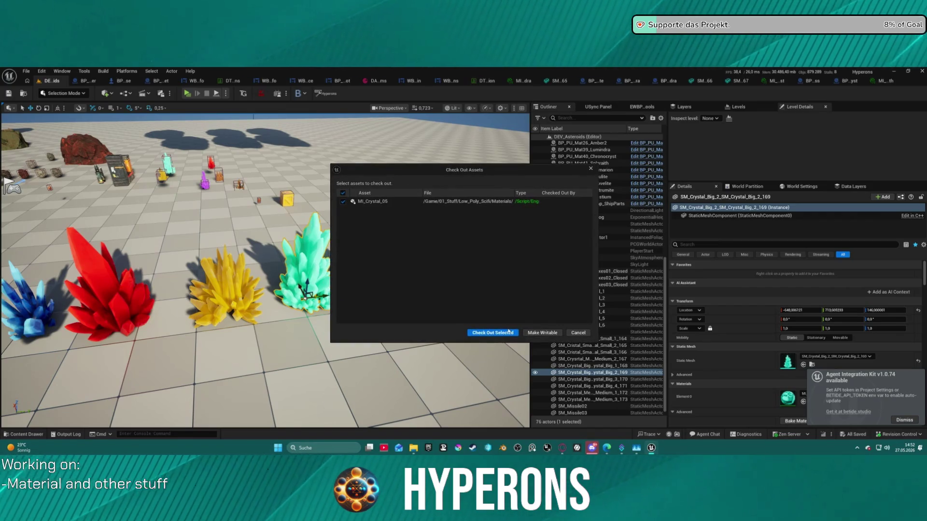
{"action": "left_click", "coordinate": [506, 333]}
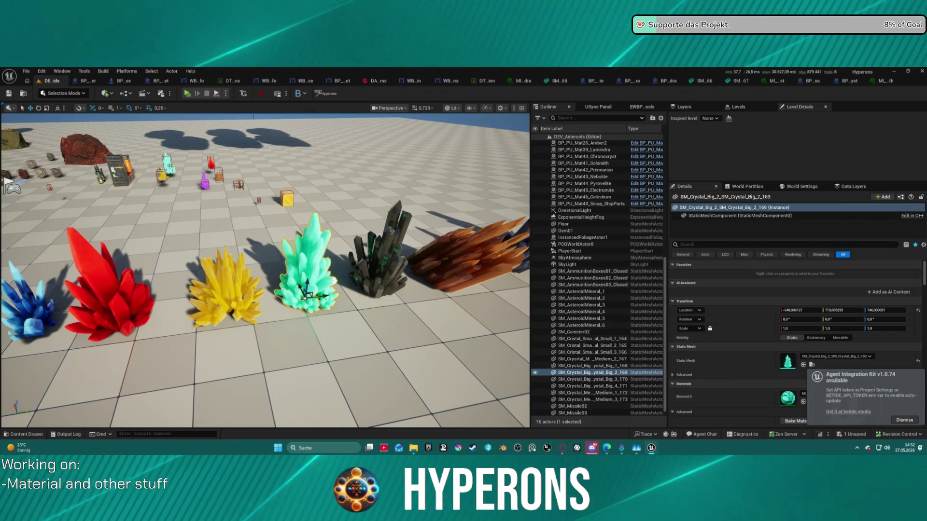
{"action": "left_click", "coordinate": [585, 170]}
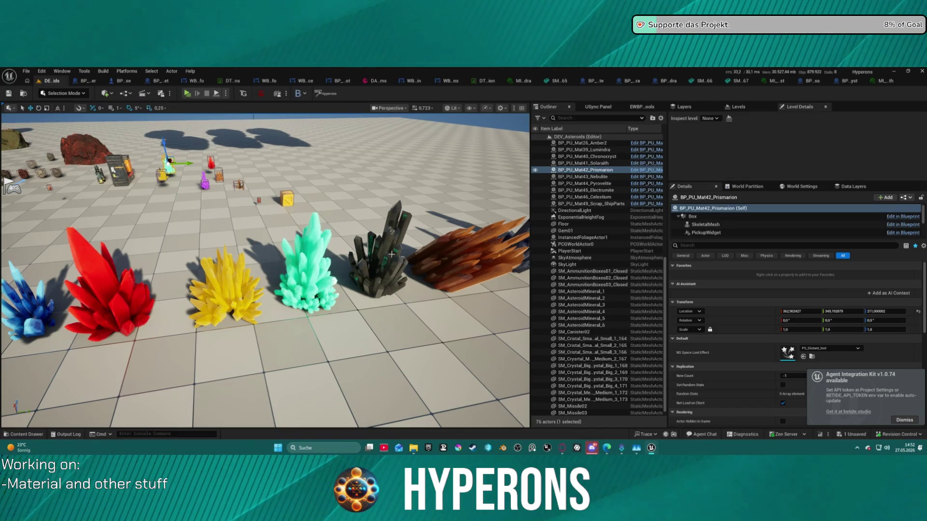
Select the cyan crystal cluster and open its material instance from the Details Materials slot.
{"action": "mouse_move", "coordinate": [392, 255]}
{"action": "right_mouse_down"}
{"action": "mouse_move", "coordinate": [381, 251]}
{"action": "mouse_move", "coordinate": [410, 247]}
{"action": "mouse_move", "coordinate": [384, 247]}
{"action": "mouse_move", "coordinate": [439, 266]}
{"action": "right_mouse_up"}
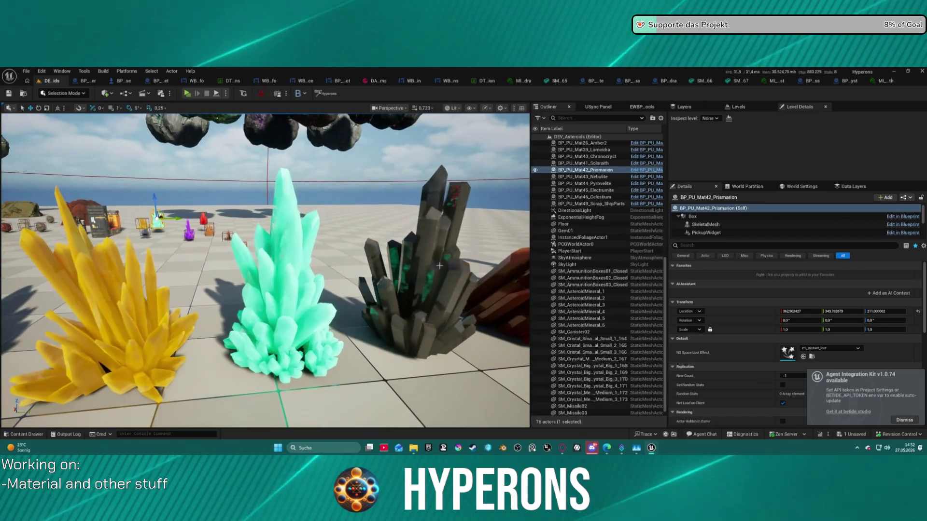
{"action": "left_click", "coordinate": [284, 345]}
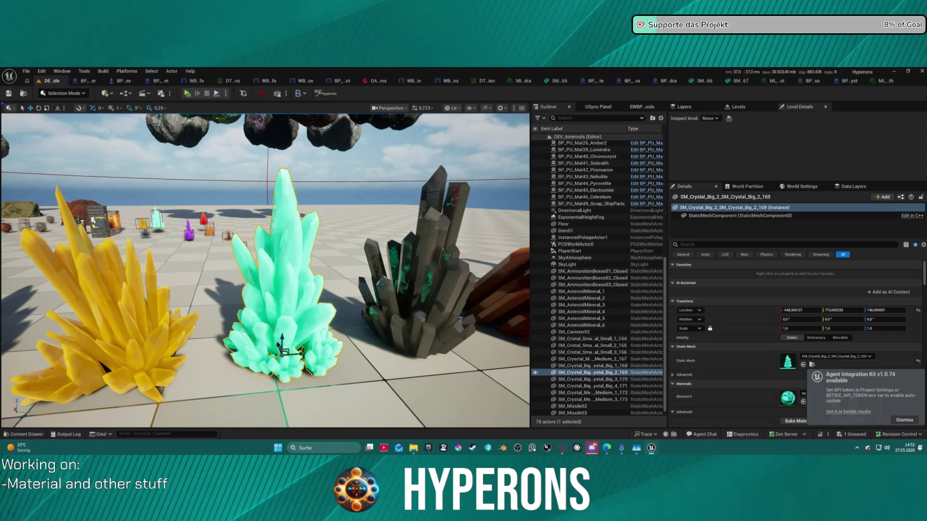
{"action": "double_click", "coordinate": [786, 400]}
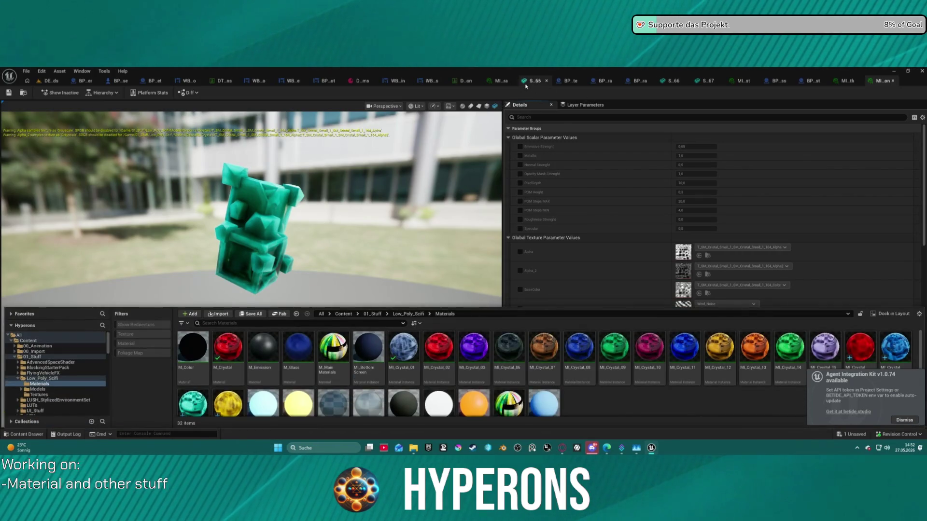
Close the cyan crystal's material instance tab and bring up the red crystal's static mesh editor.
{"action": "left_click", "coordinate": [530, 81]}
{"action": "key", "text": "ctrl+space"}
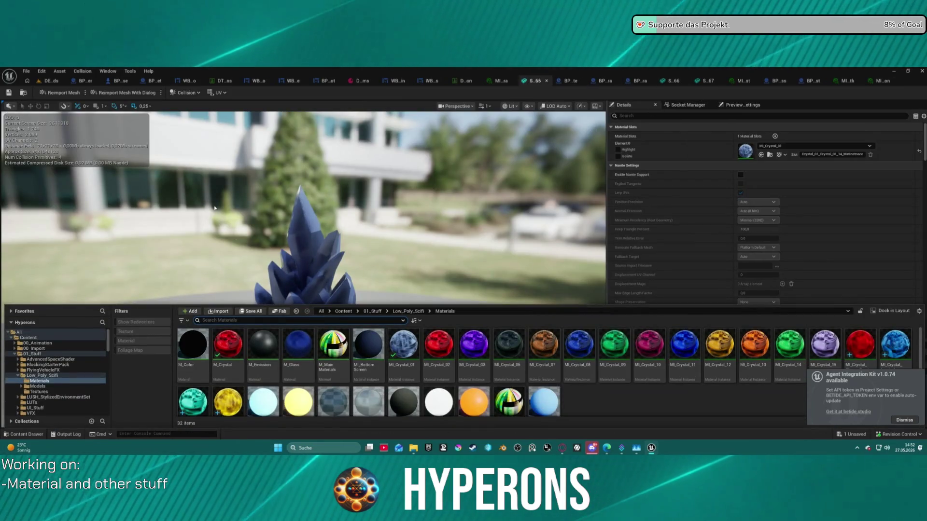
{"action": "left_click", "coordinate": [43, 82]}
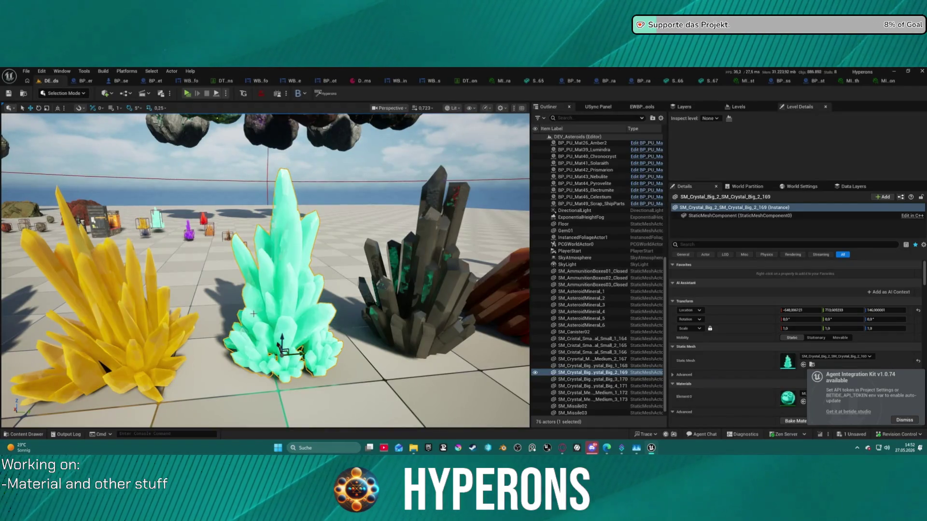
{"action": "left_click", "coordinate": [886, 81]}
{"action": "left_click", "coordinate": [892, 82]}
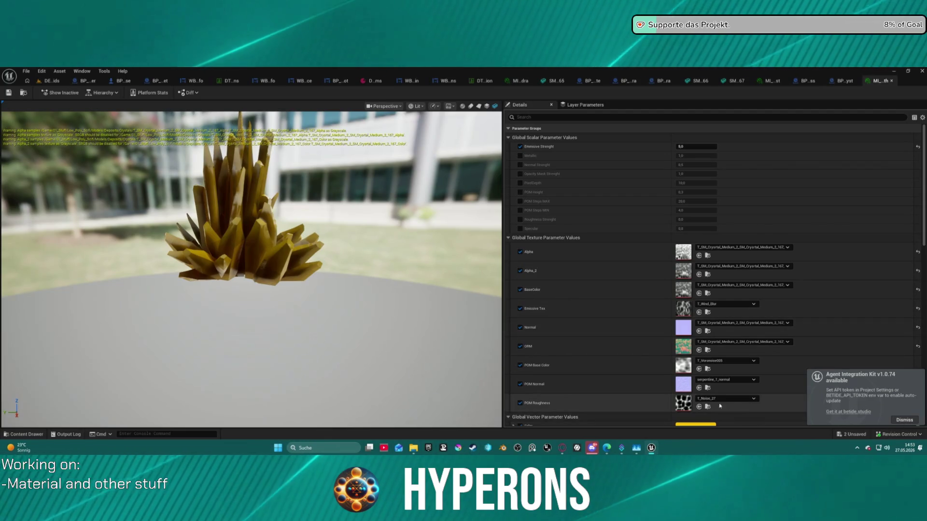
{"action": "key", "text": "ctrl+space"}
{"action": "key", "text": "ctrl+space"}
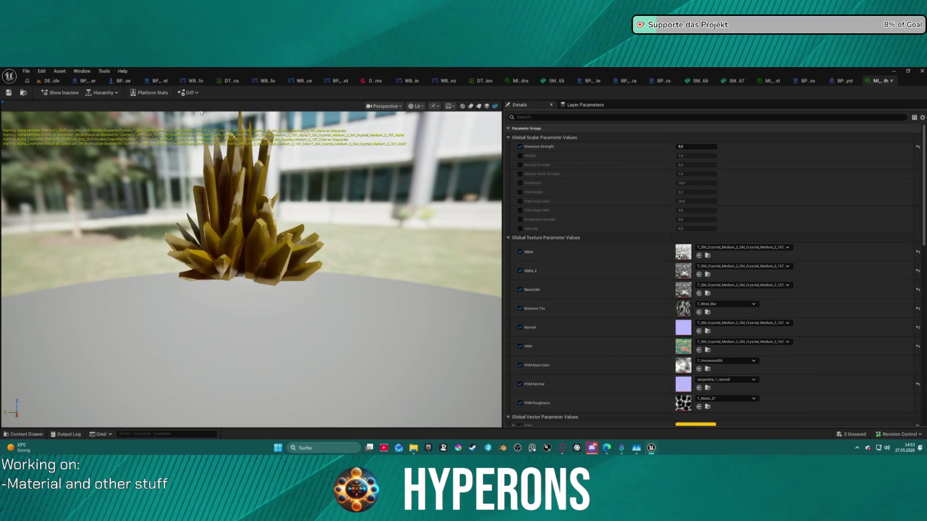
{"action": "left_click", "coordinate": [728, 81]}
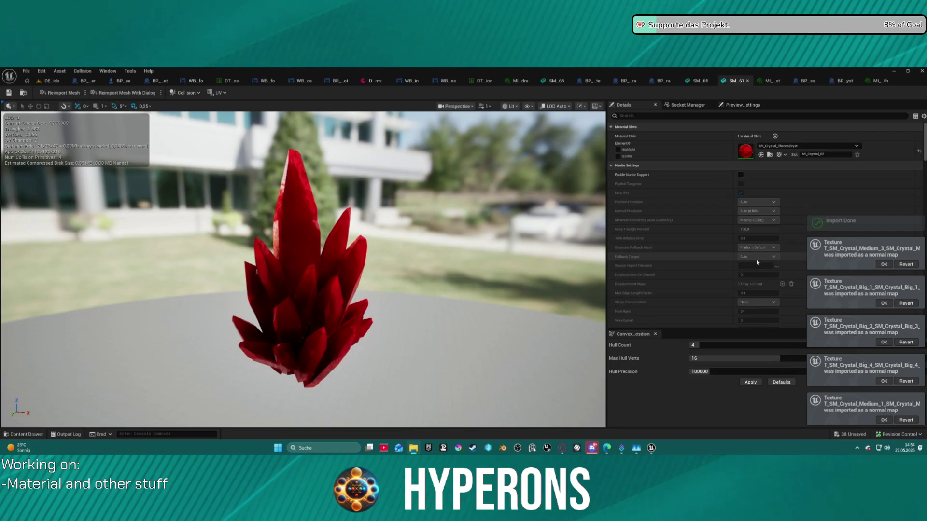
Acknowledge all four normal-map texture import notices, including Medium_3 and Big_3.
{"action": "left_click", "coordinate": [884, 265]}
{"action": "left_click", "coordinate": [884, 303]}
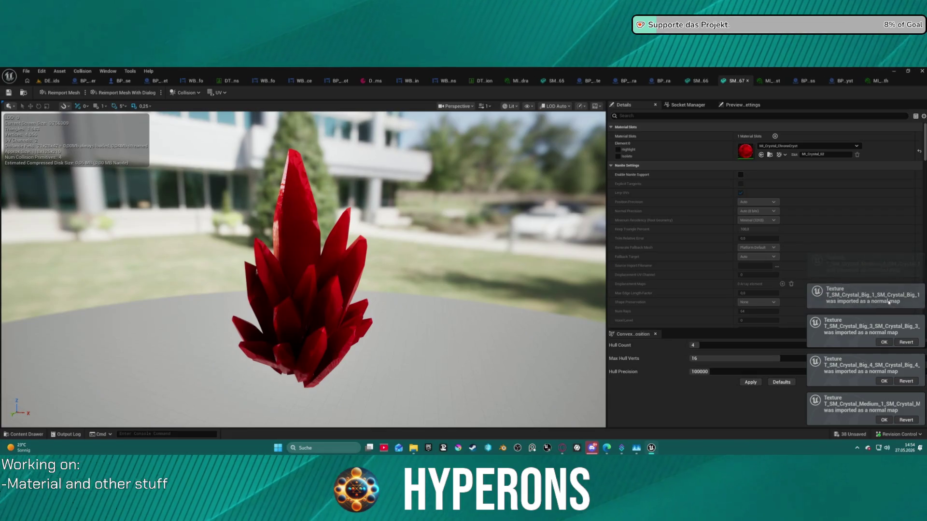
{"action": "left_click", "coordinate": [884, 343]}
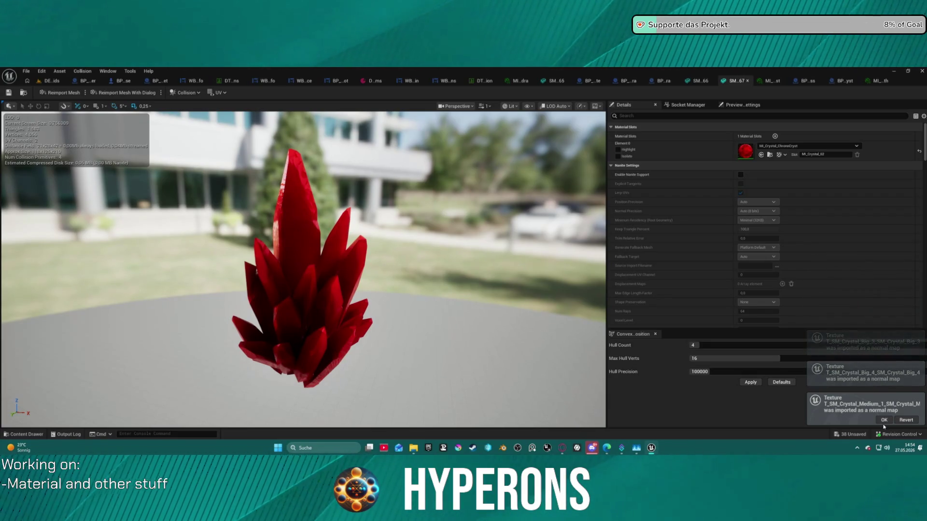
{"action": "left_click", "coordinate": [884, 420]}
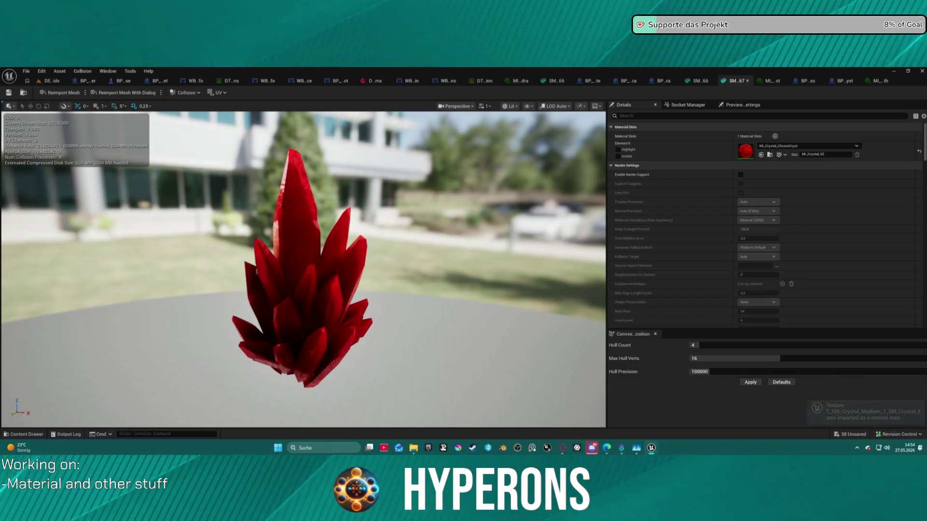